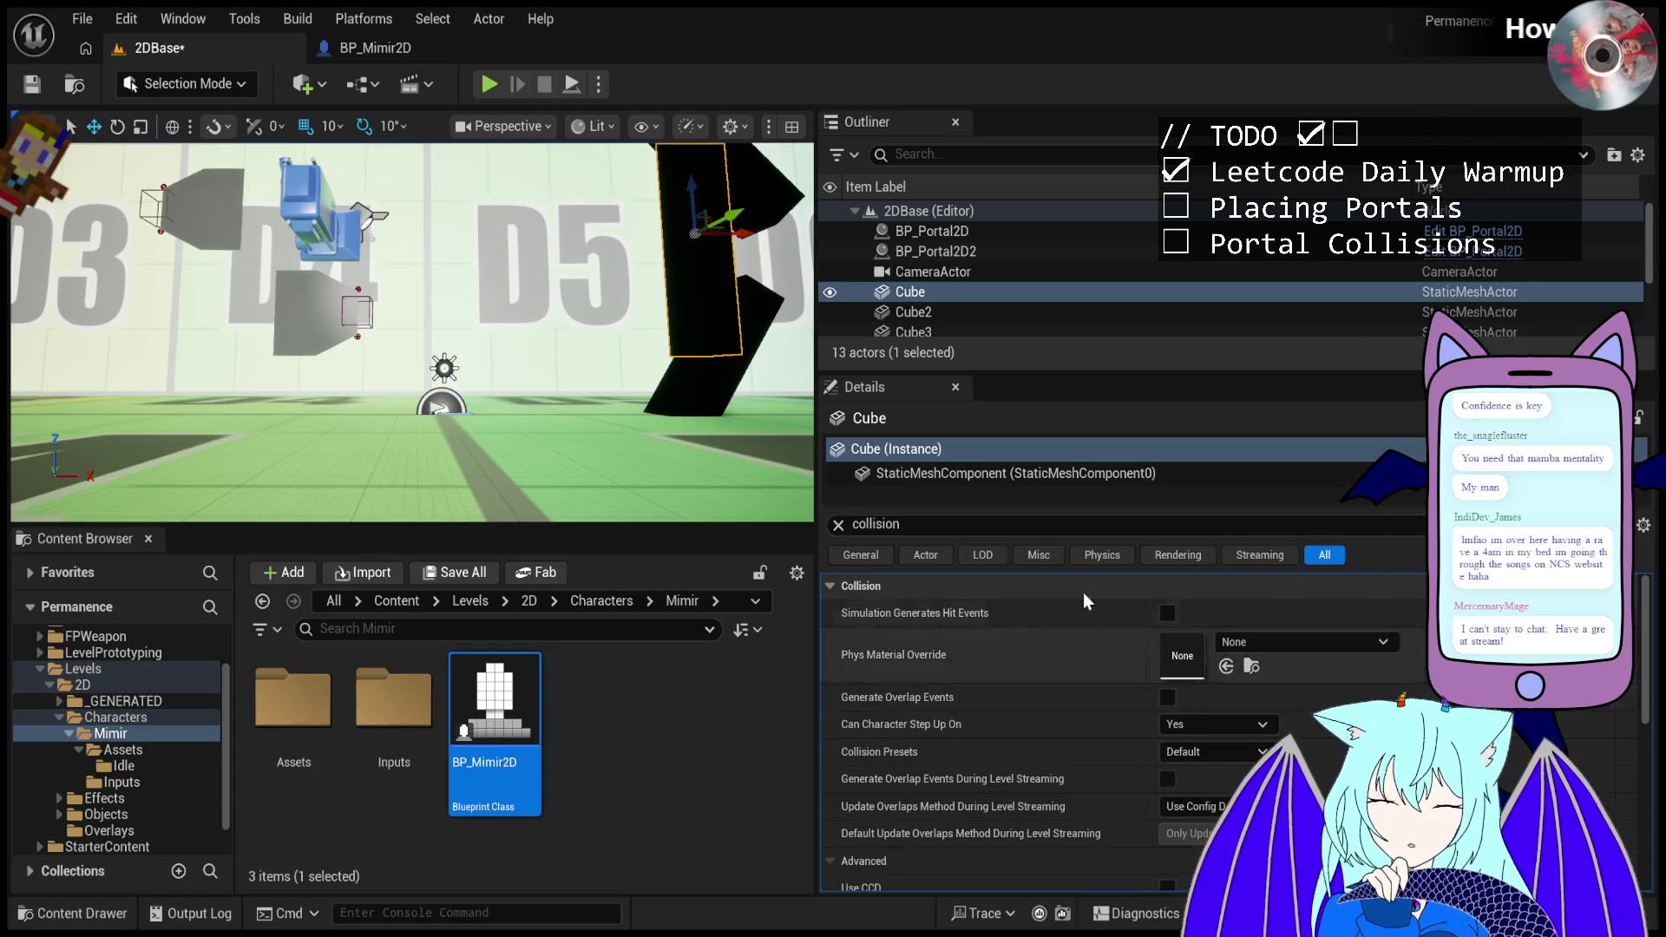
- Set the Cube wall's collision preset to IgnoreOnlyPawn, then play the level and fire a portal
{"action": "left_click", "coordinate": [1214, 751]}
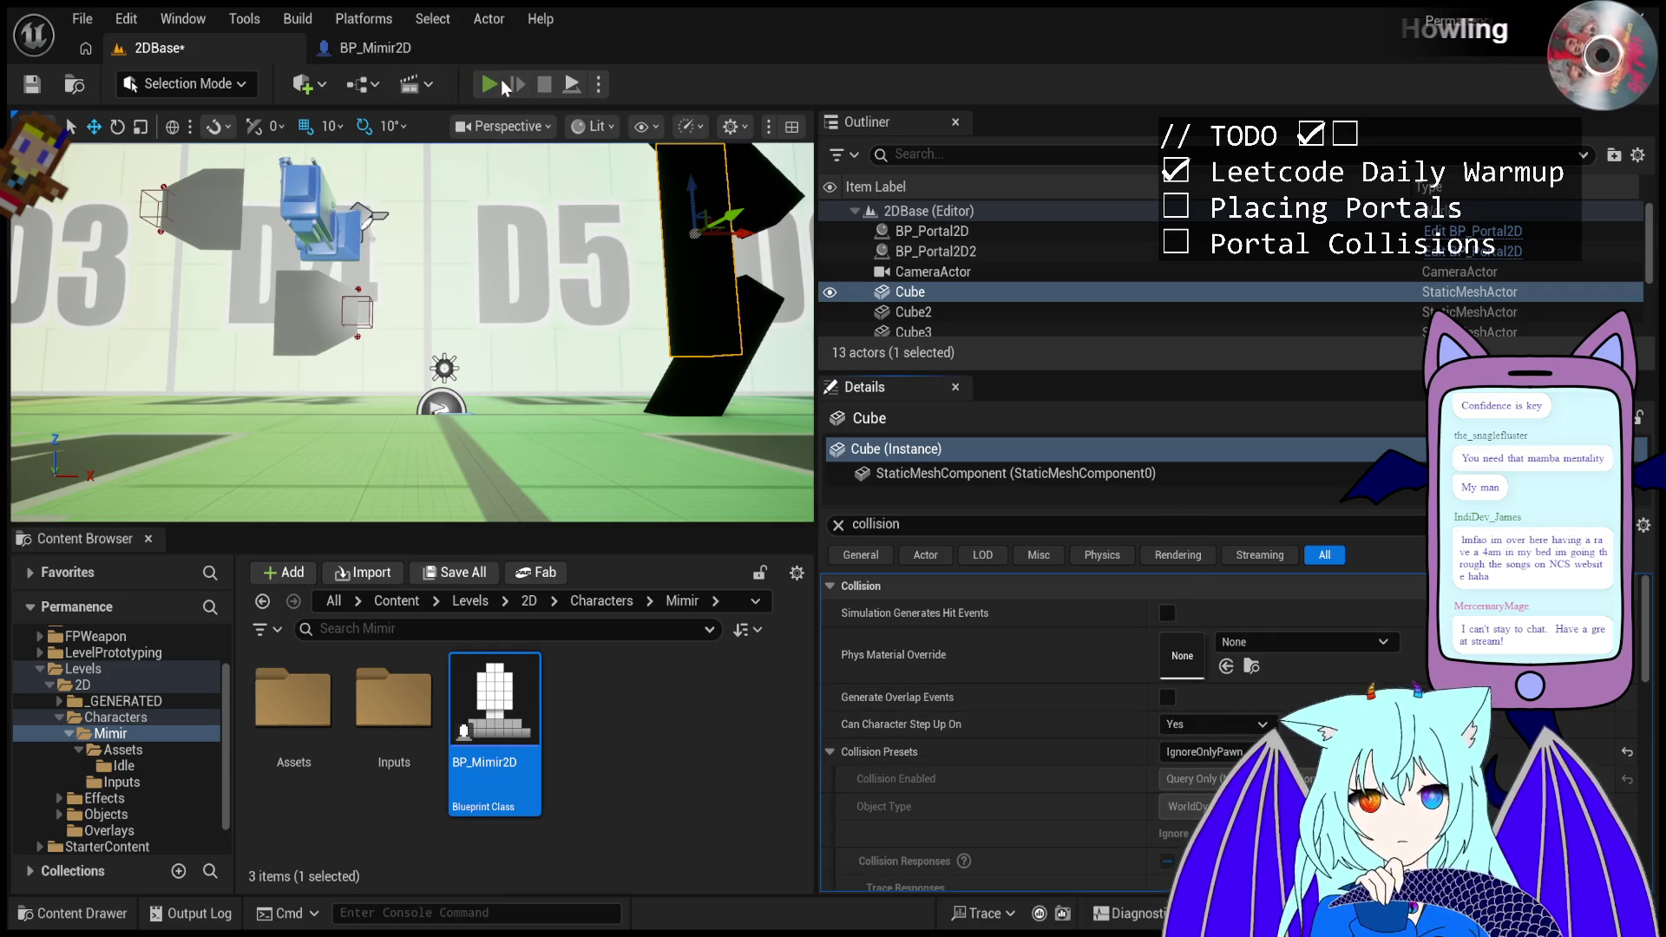
{"action": "left_click", "coordinate": [502, 81]}
{"action": "left_click", "coordinate": [583, 275]}
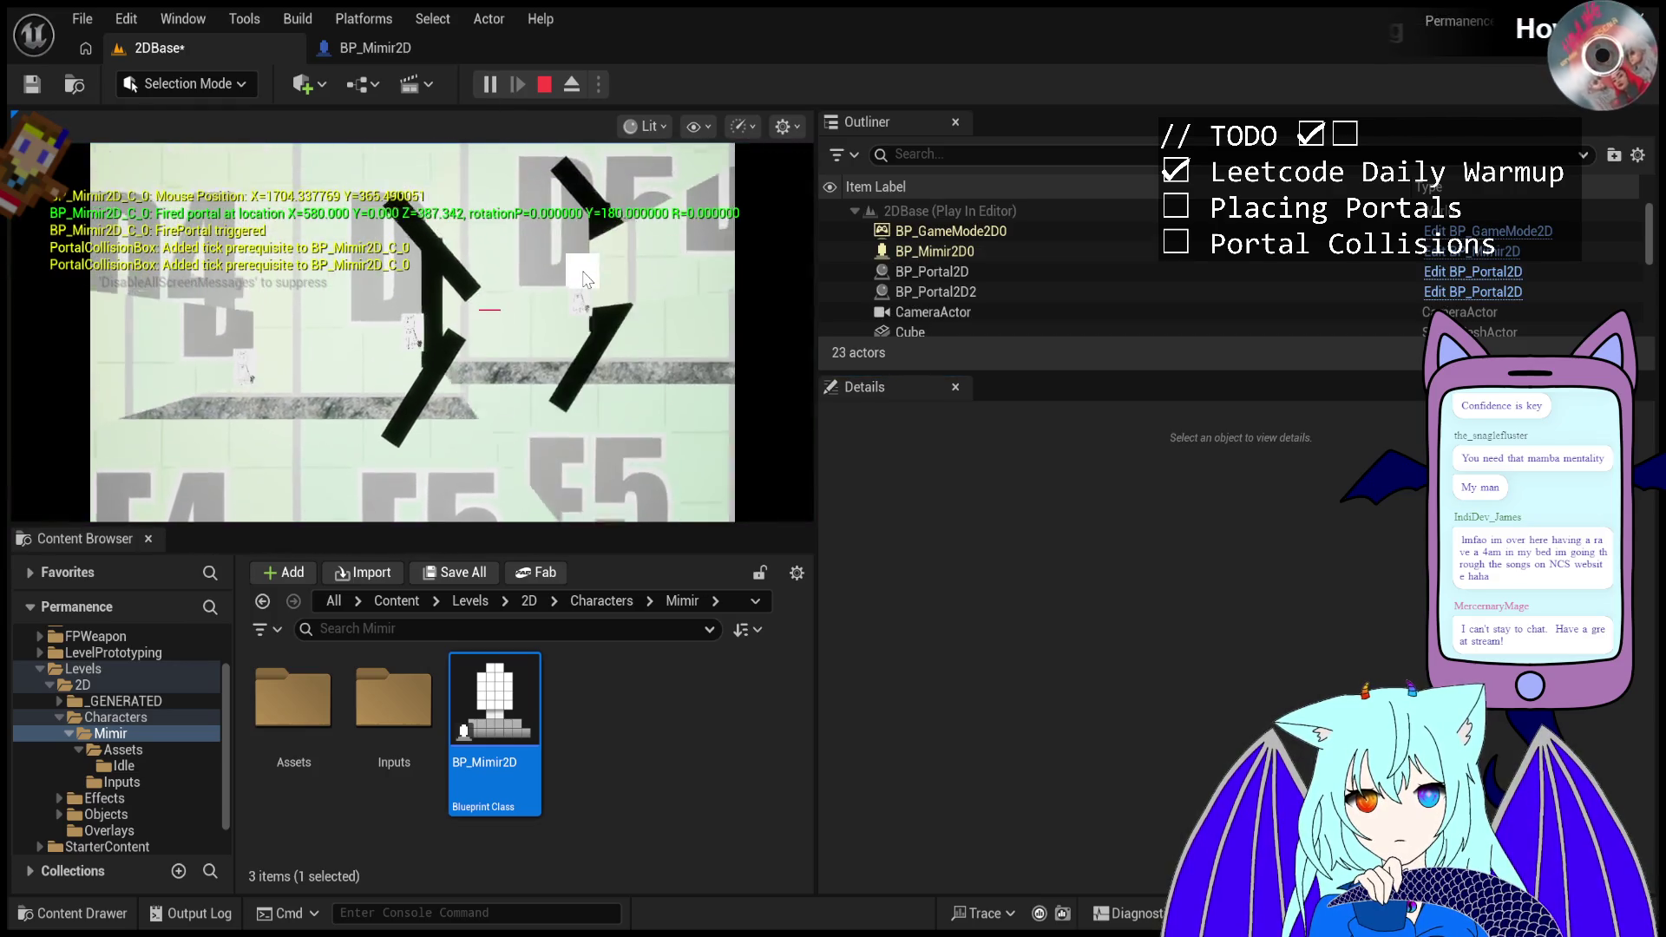
- Stop play and set the slanted Cube3 block's collision preset to IgnoreOnlyPawn
{"action": "key", "text": "Escape"}
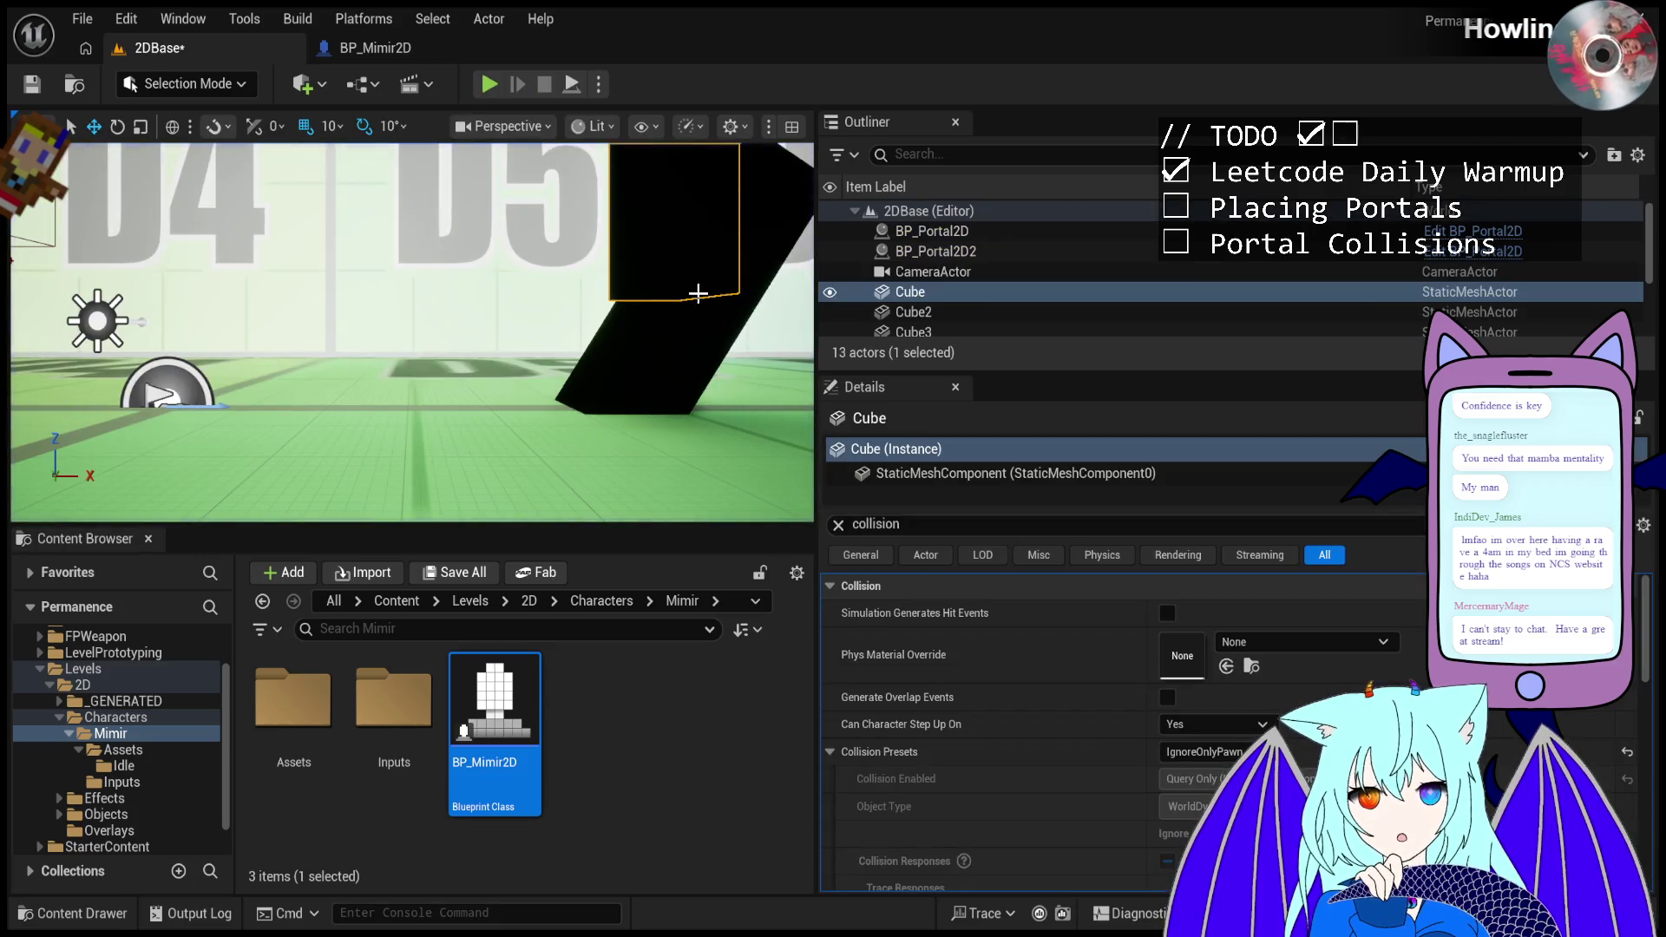
{"action": "left_click", "coordinate": [698, 294]}
{"action": "left_click", "coordinate": [1209, 752]}
{"action": "left_click", "coordinate": [1208, 716]}
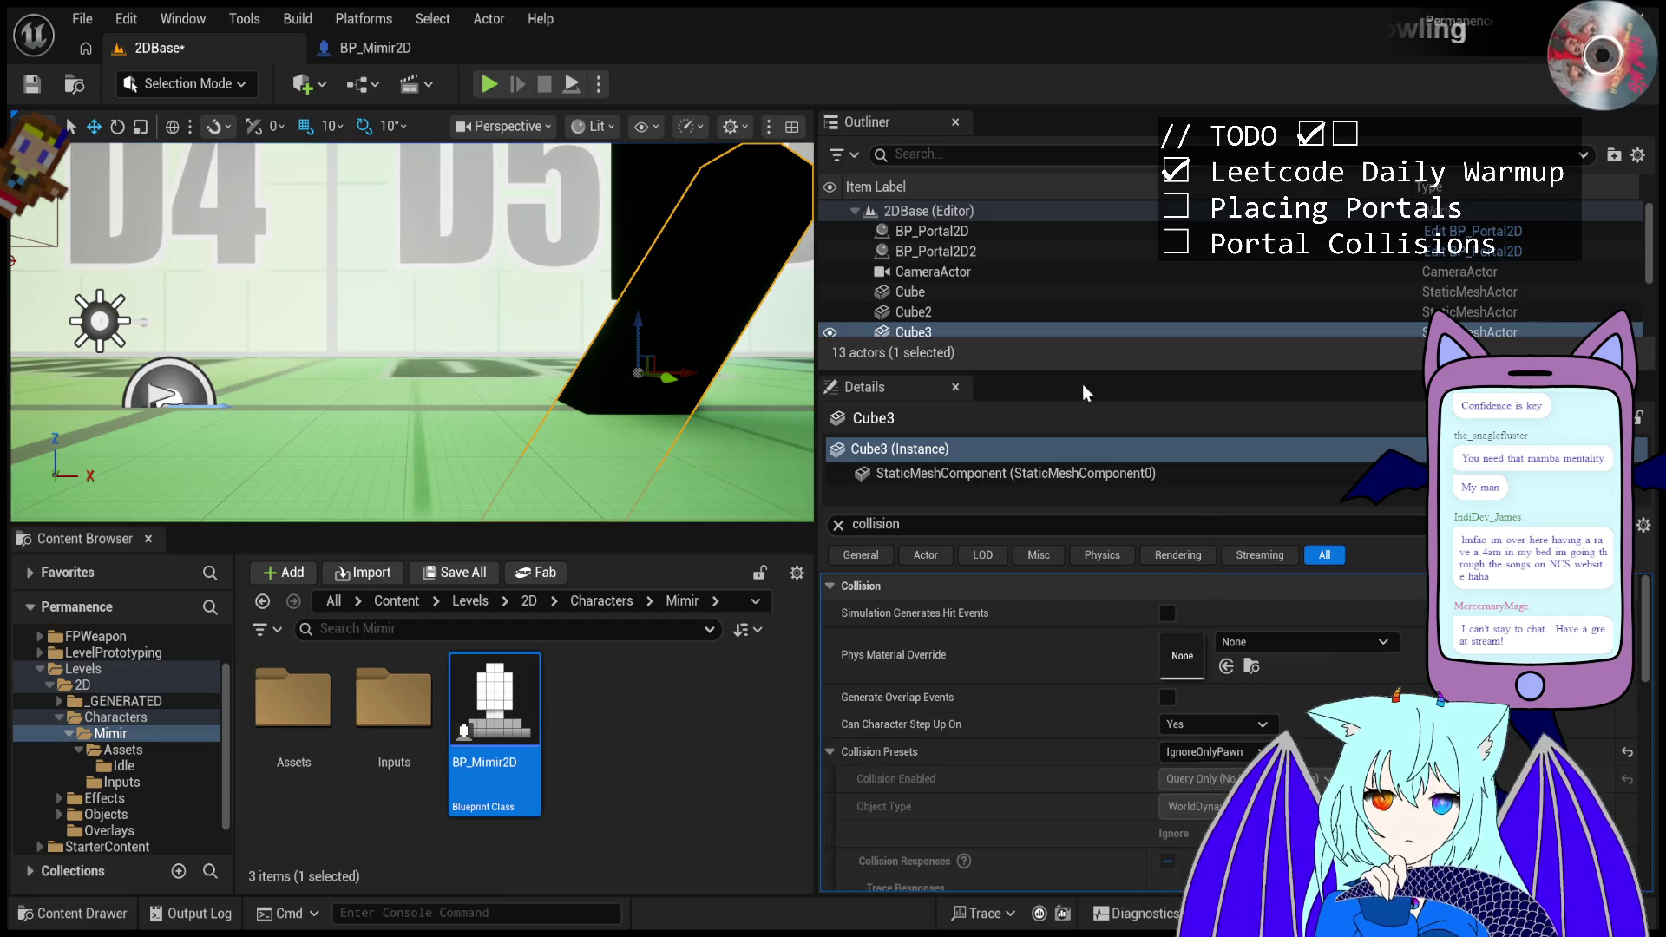
- Play-test the level, fire two portals at the walls, and stop playing
{"action": "left_click", "coordinate": [491, 85]}
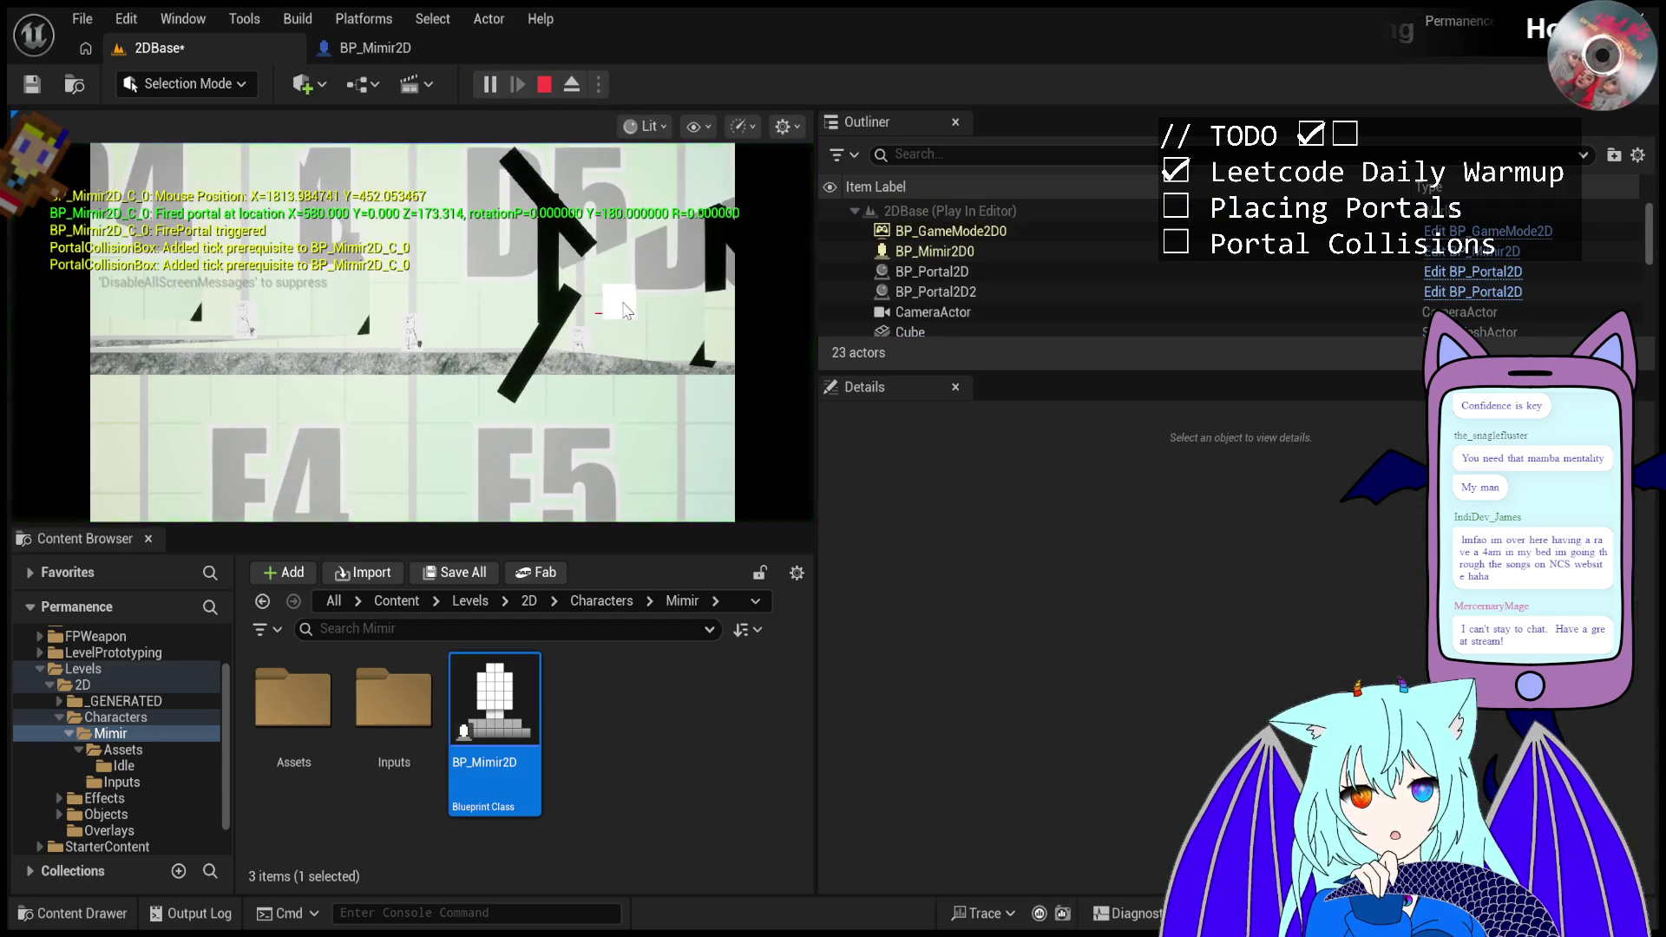
{"action": "left_click", "coordinate": [593, 205]}
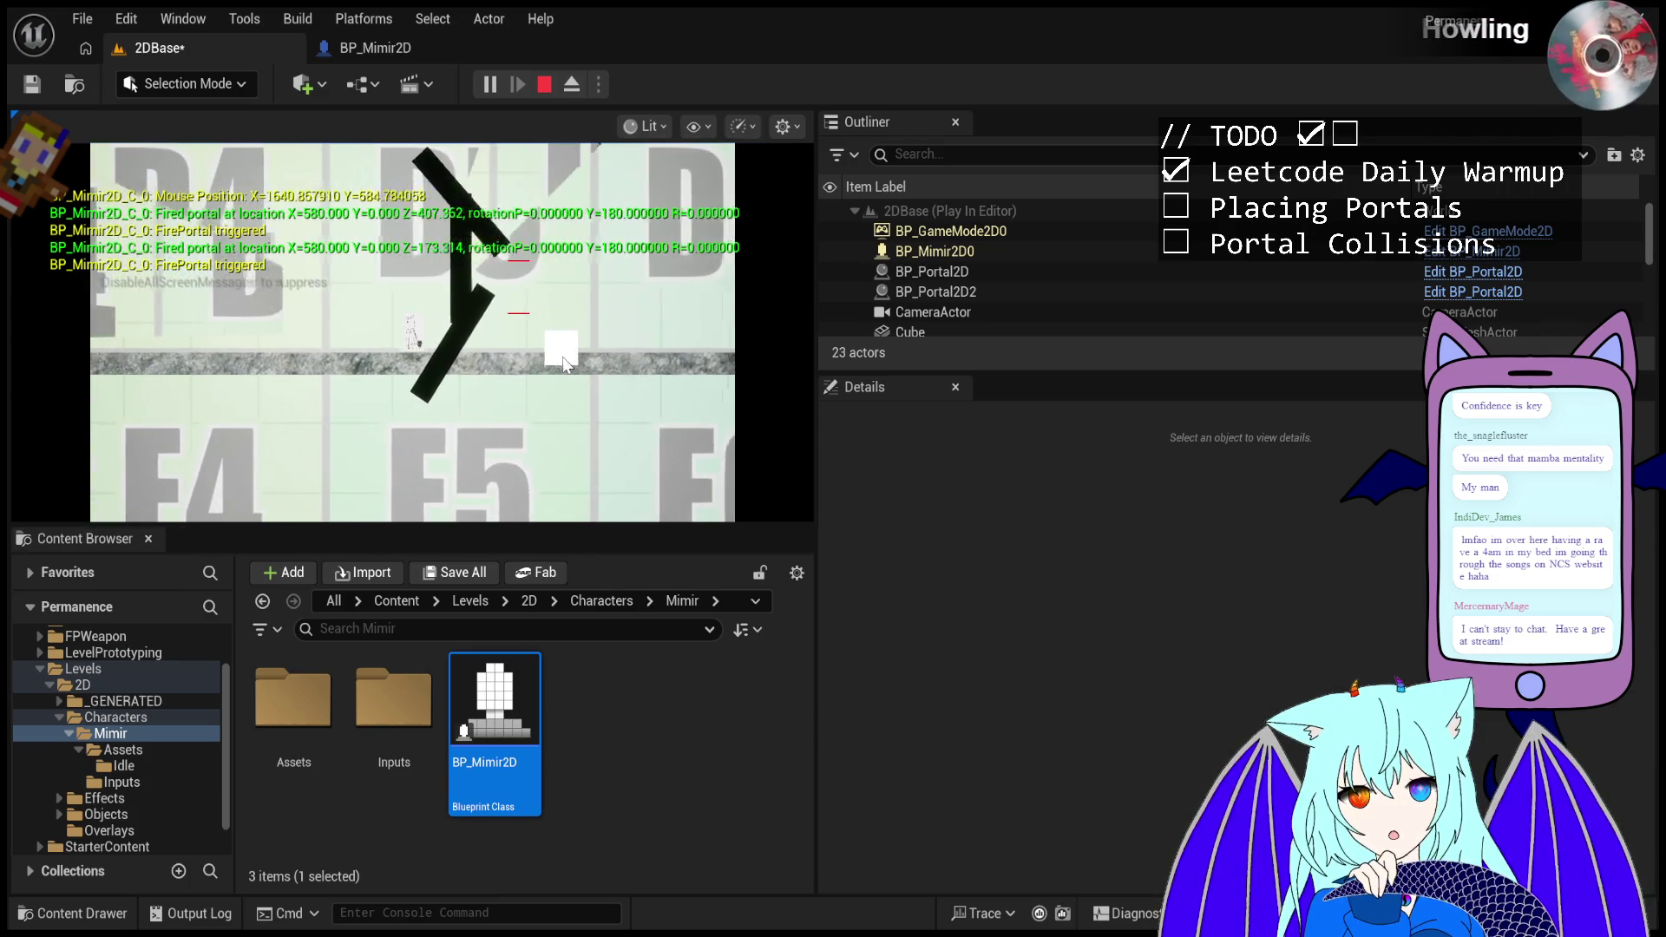
{"action": "left_click", "coordinate": [571, 367]}
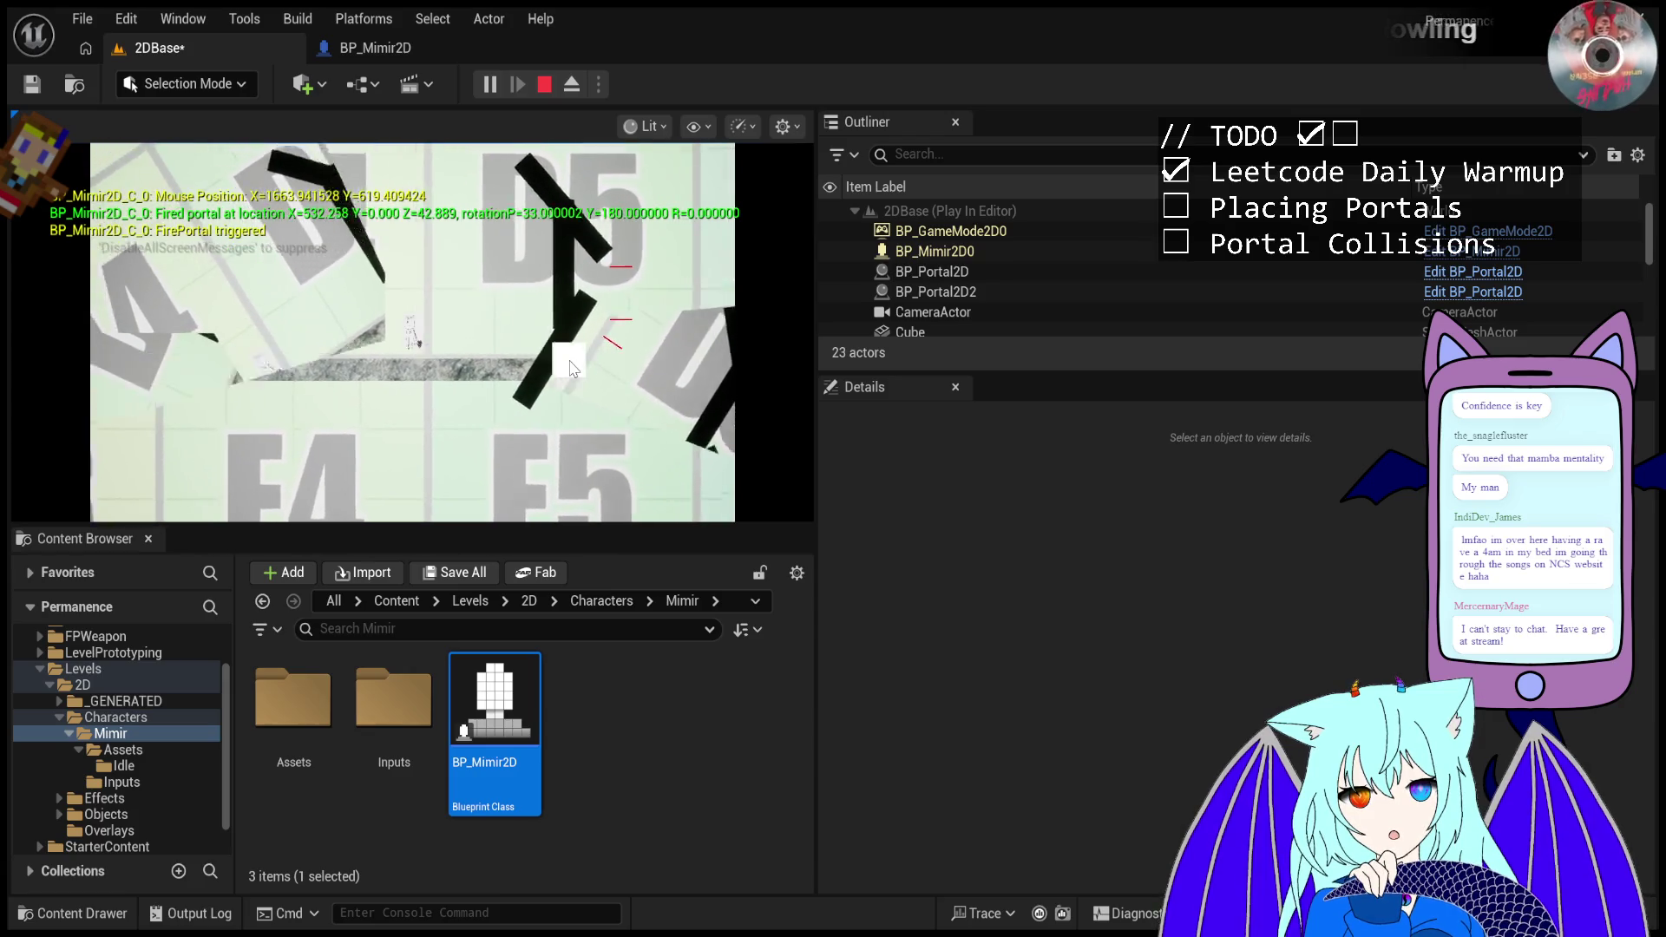
{"action": "key", "text": "Escape"}
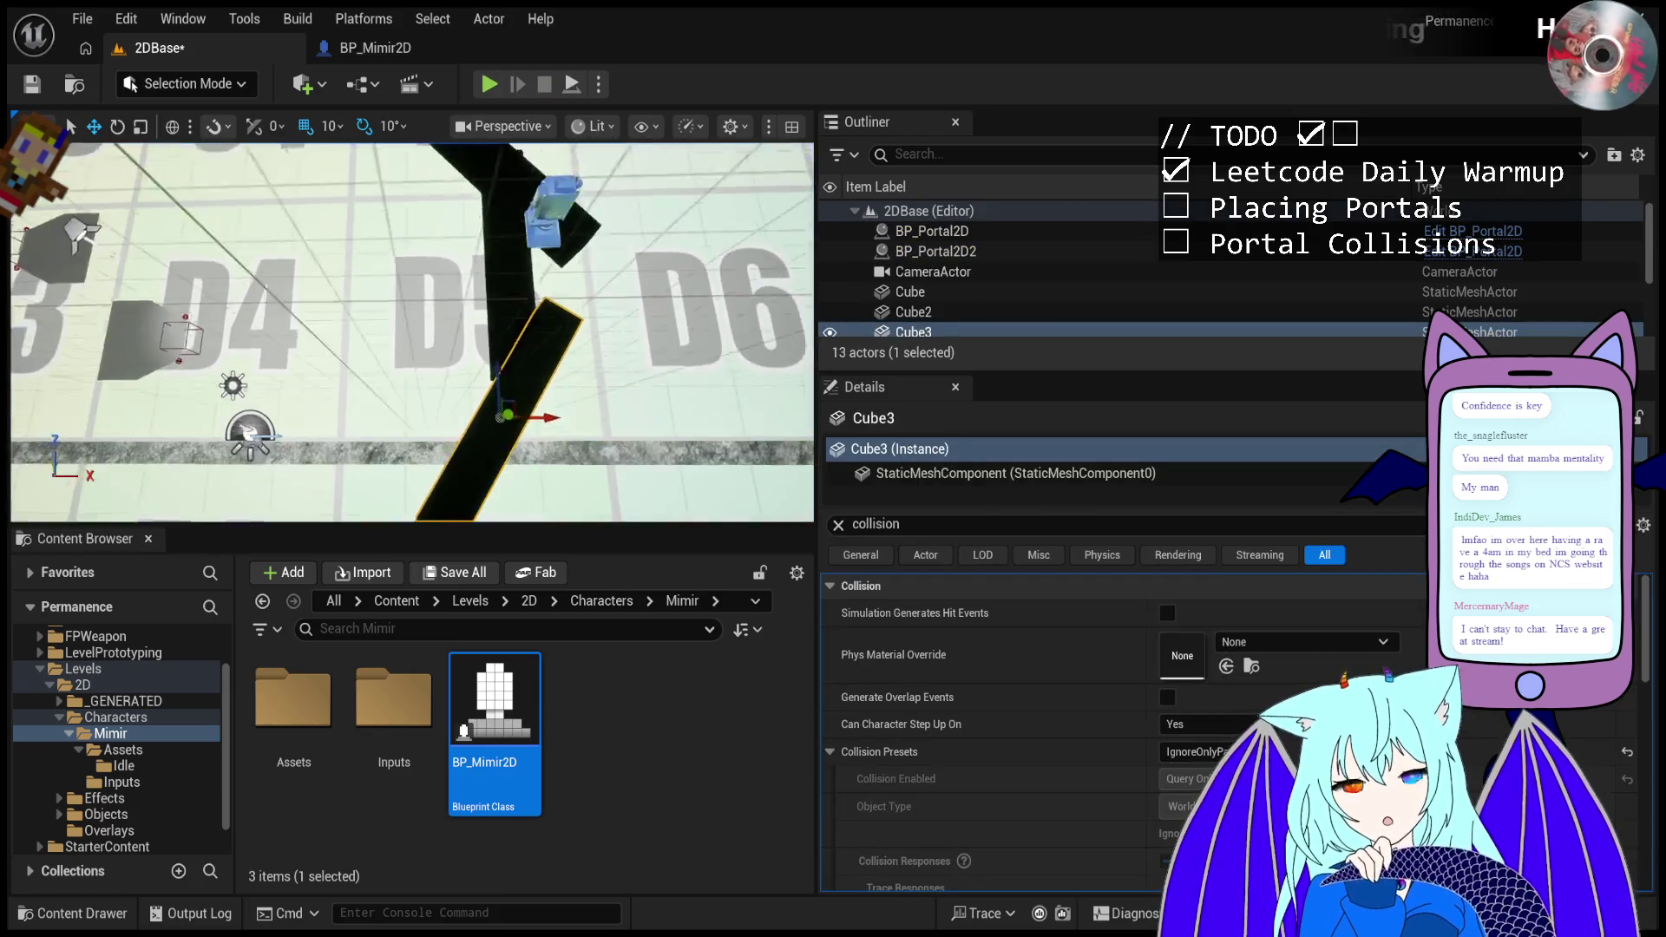
- Set Cube2's collision preset to IgnoreOnlyPawn and start another play test
{"action": "left_click", "coordinate": [484, 187]}
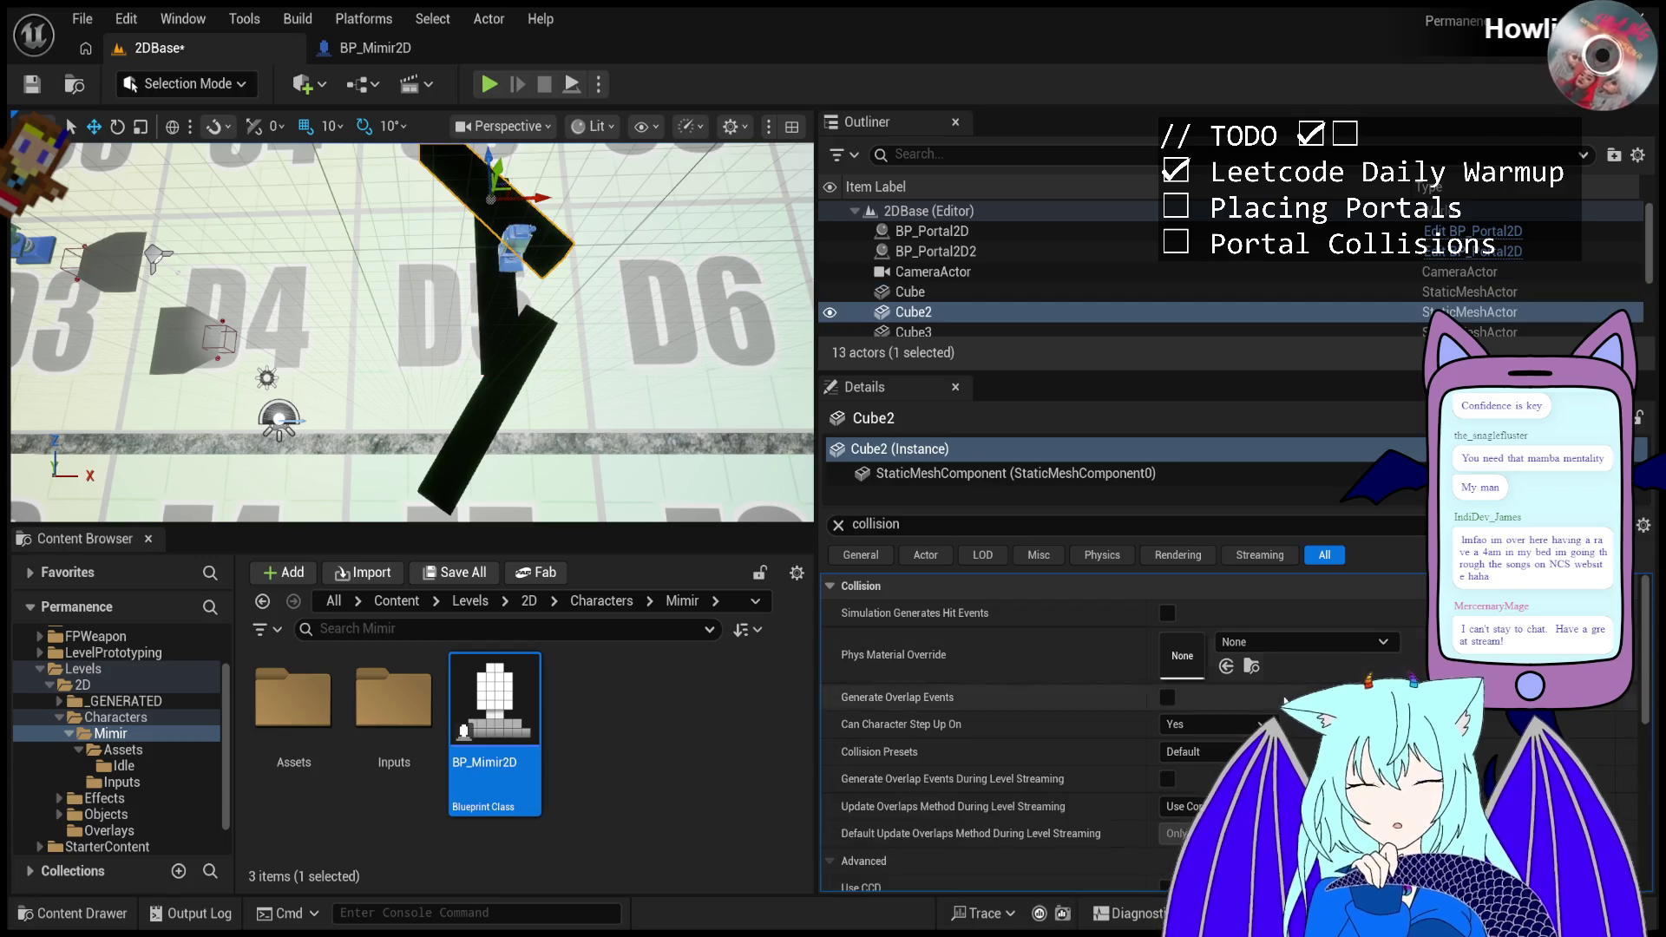
{"action": "scroll", "coordinate": [1203, 732], "scroll_direction": "down", "scroll_amount": 1}
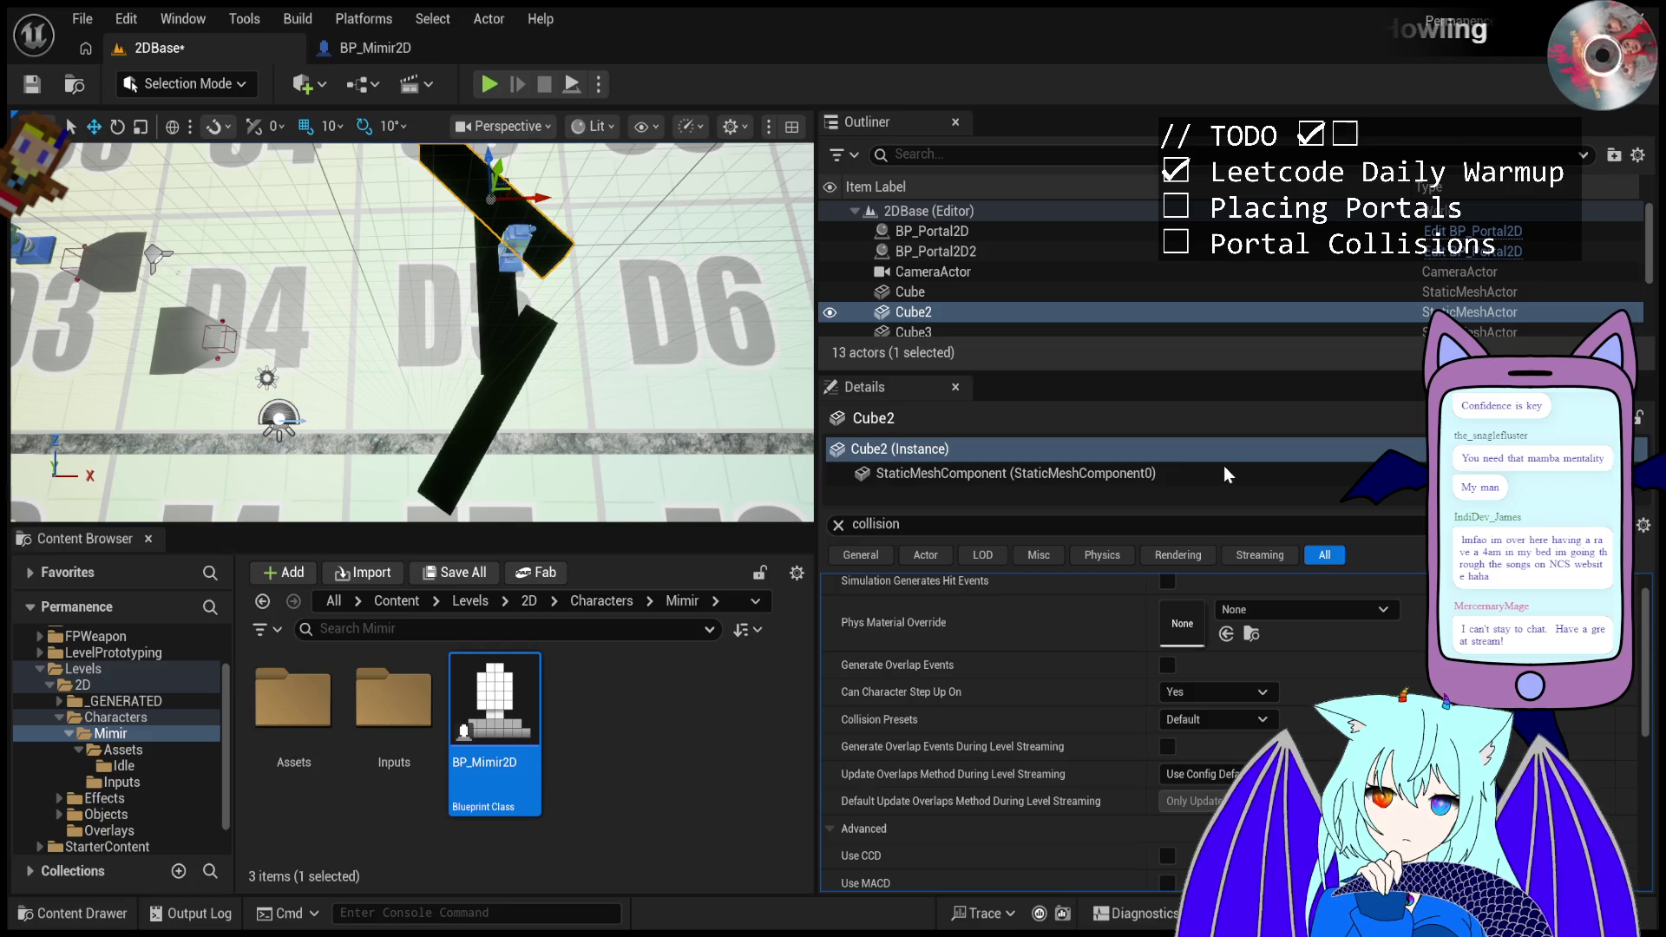
{"action": "left_click", "coordinate": [1218, 719]}
{"action": "left_click", "coordinate": [1206, 824]}
{"action": "scroll", "coordinate": [412, 329], "scroll_direction": "down", "scroll_amount": 3}
{"action": "mouse_move", "coordinate": [412, 329]}
{"action": "left_mouse_down"}
{"action": "mouse_move", "coordinate": [538, 352]}
{"action": "mouse_move", "coordinate": [555, 408]}
{"action": "mouse_move", "coordinate": [496, 221]}
{"action": "left_mouse_up"}
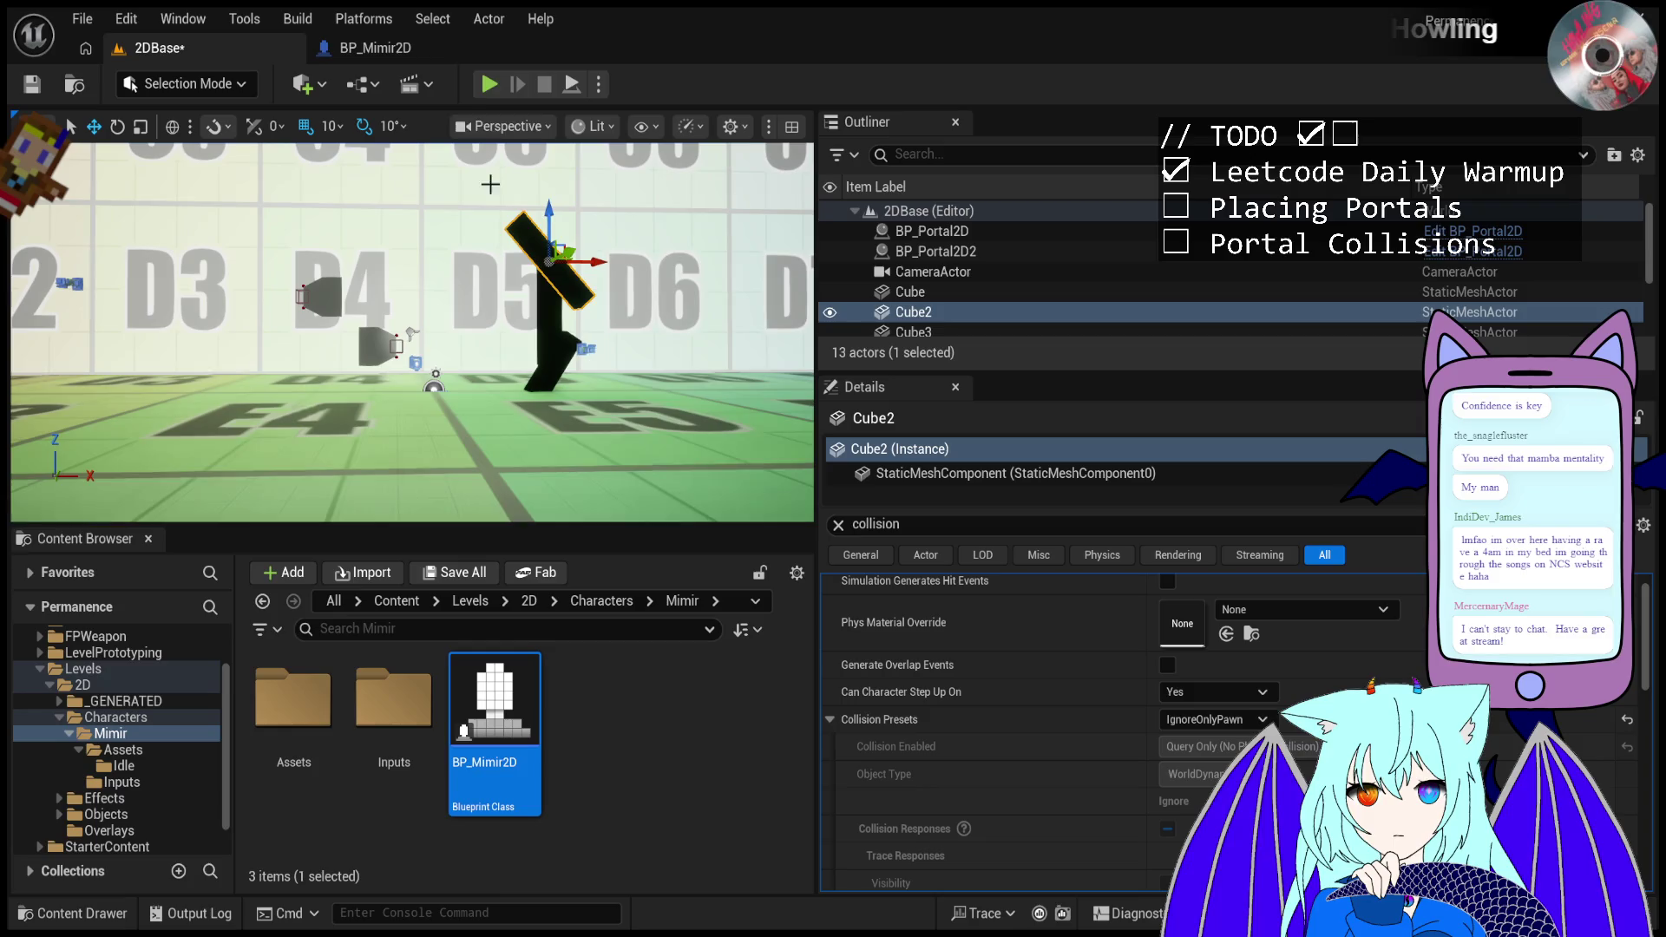
{"action": "left_click", "coordinate": [486, 84]}
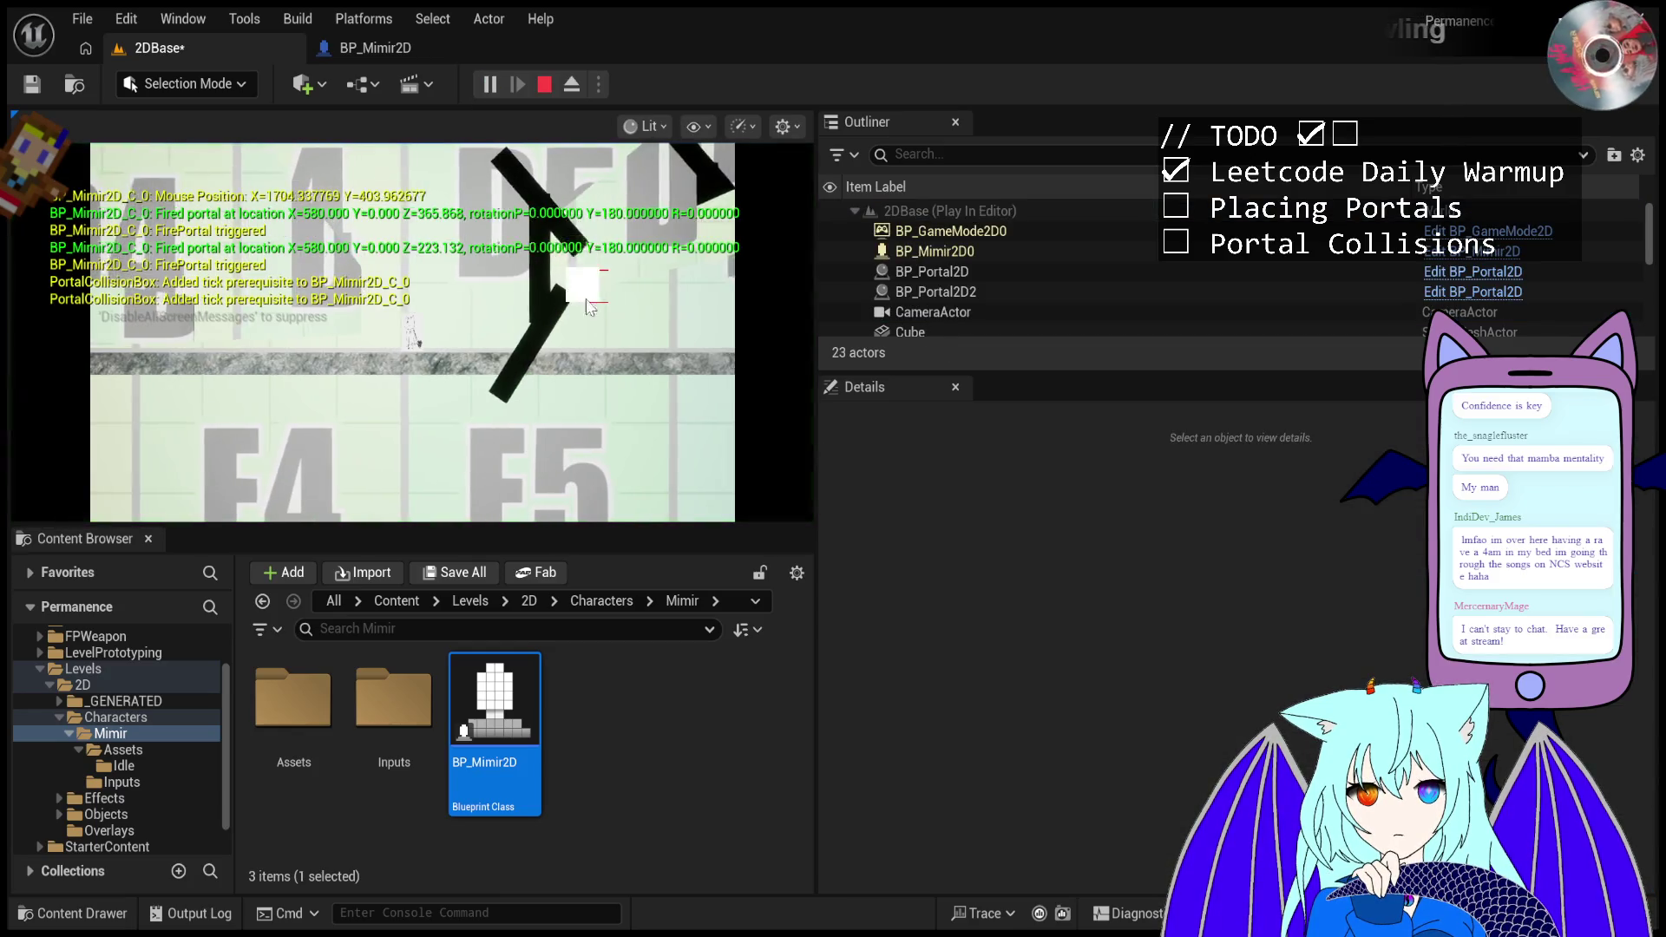
{"action": "left_click", "coordinate": [587, 300]}
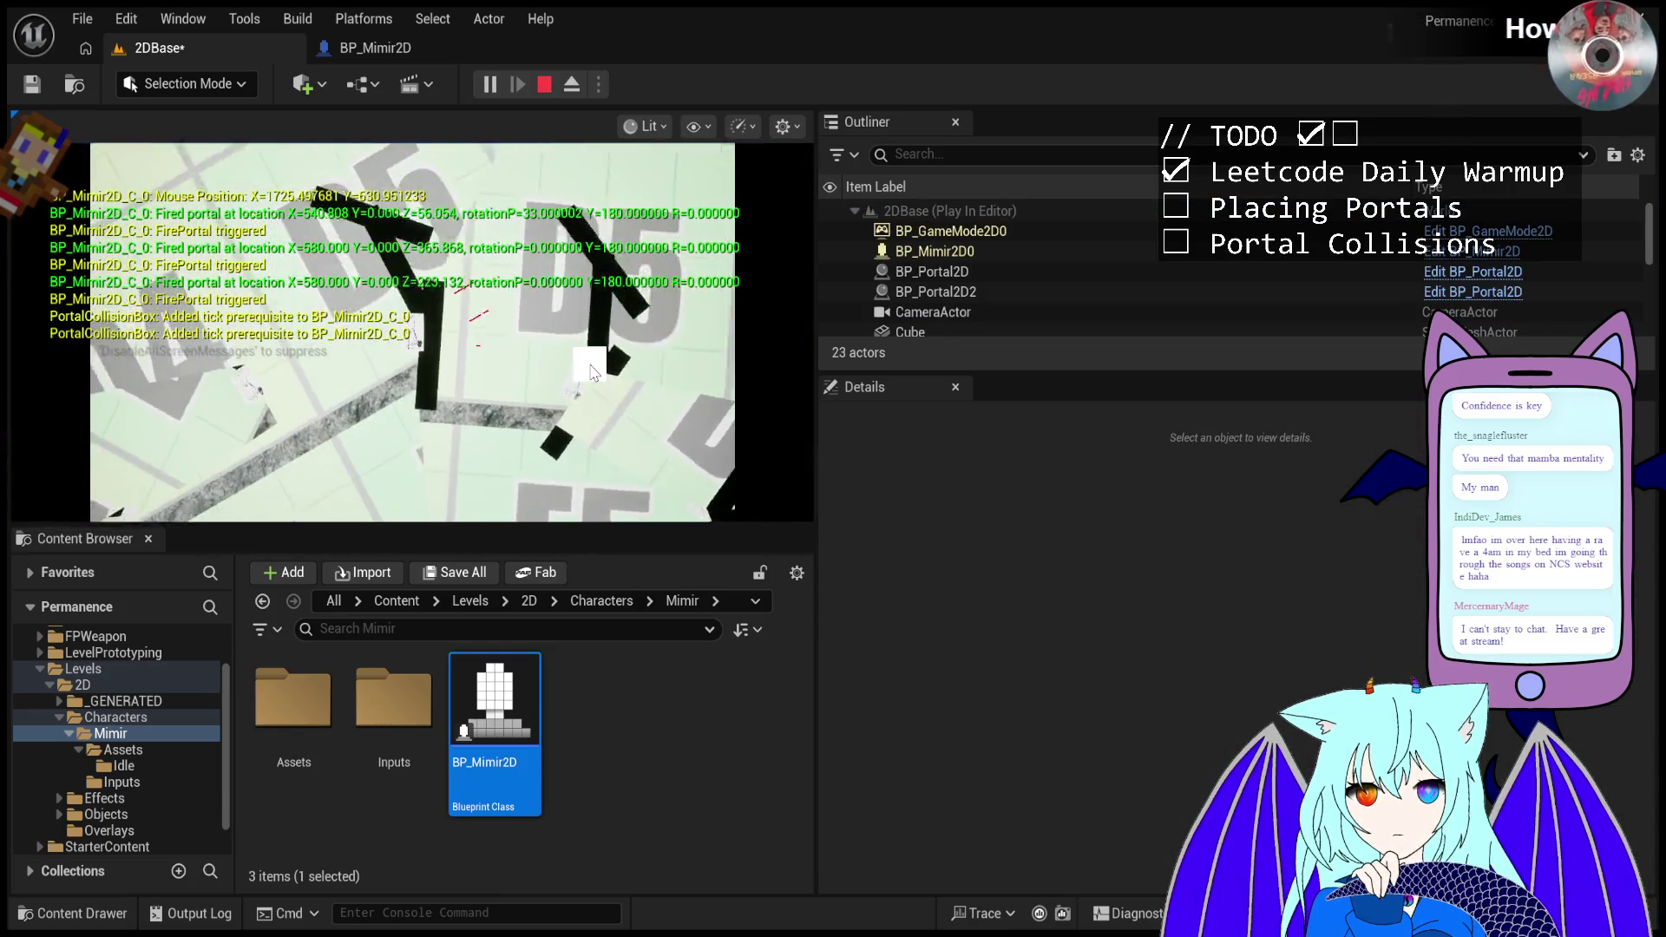
{"action": "left_click", "coordinate": [588, 357]}
{"action": "left_click", "coordinate": [579, 328]}
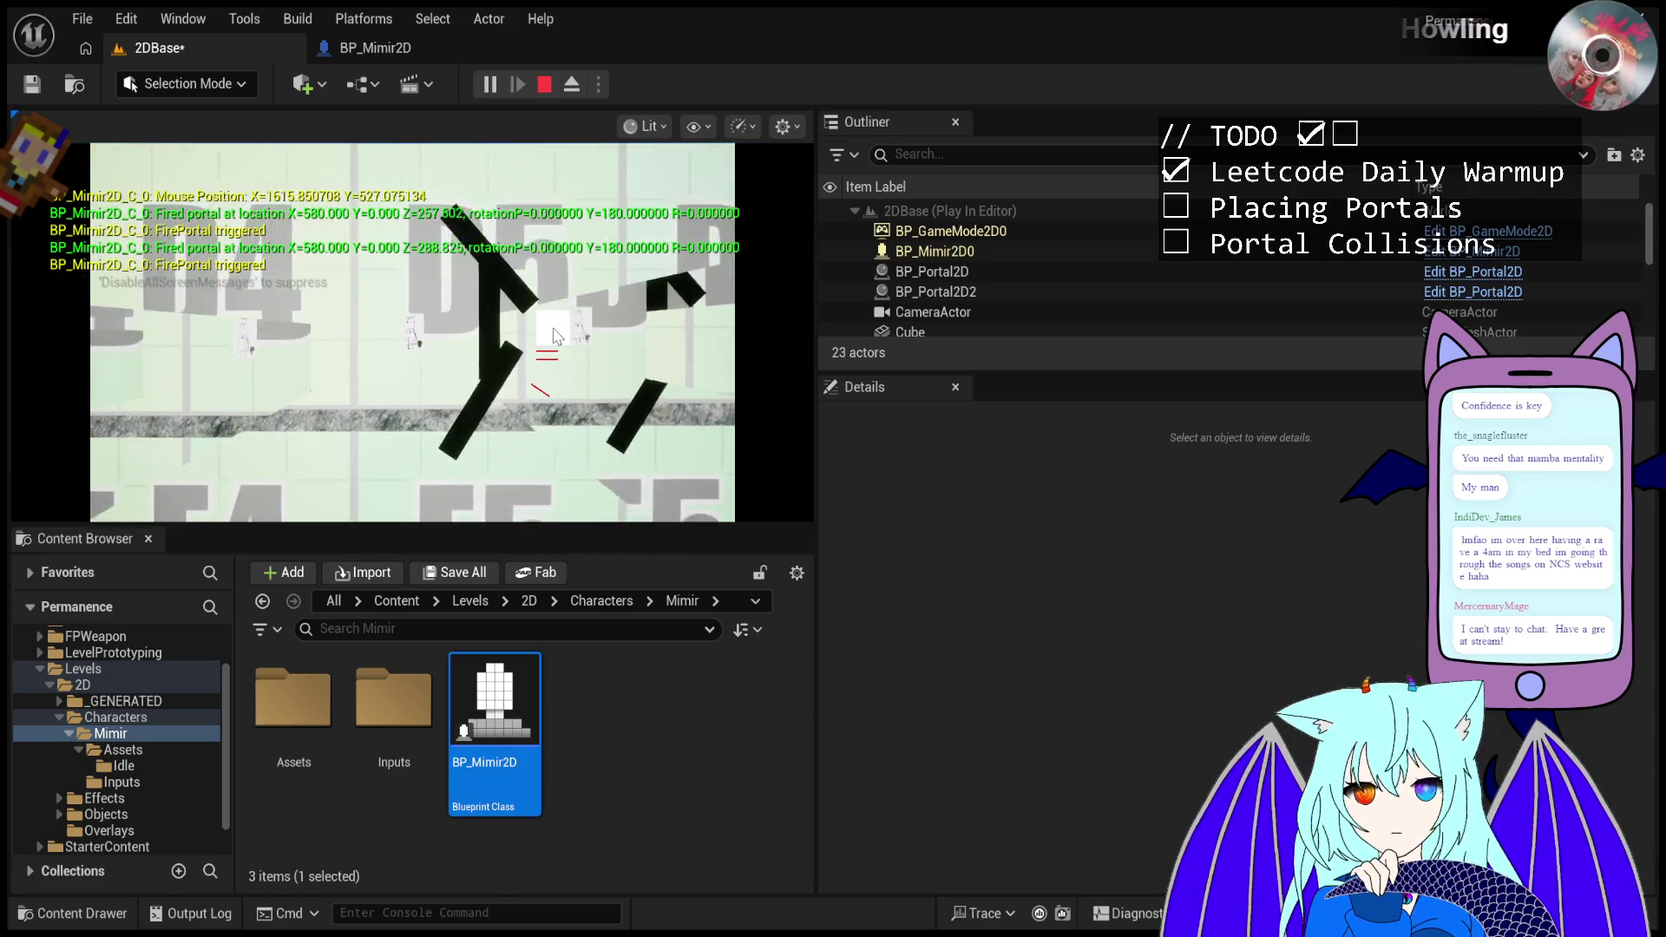
{"action": "key", "text": "Escape"}
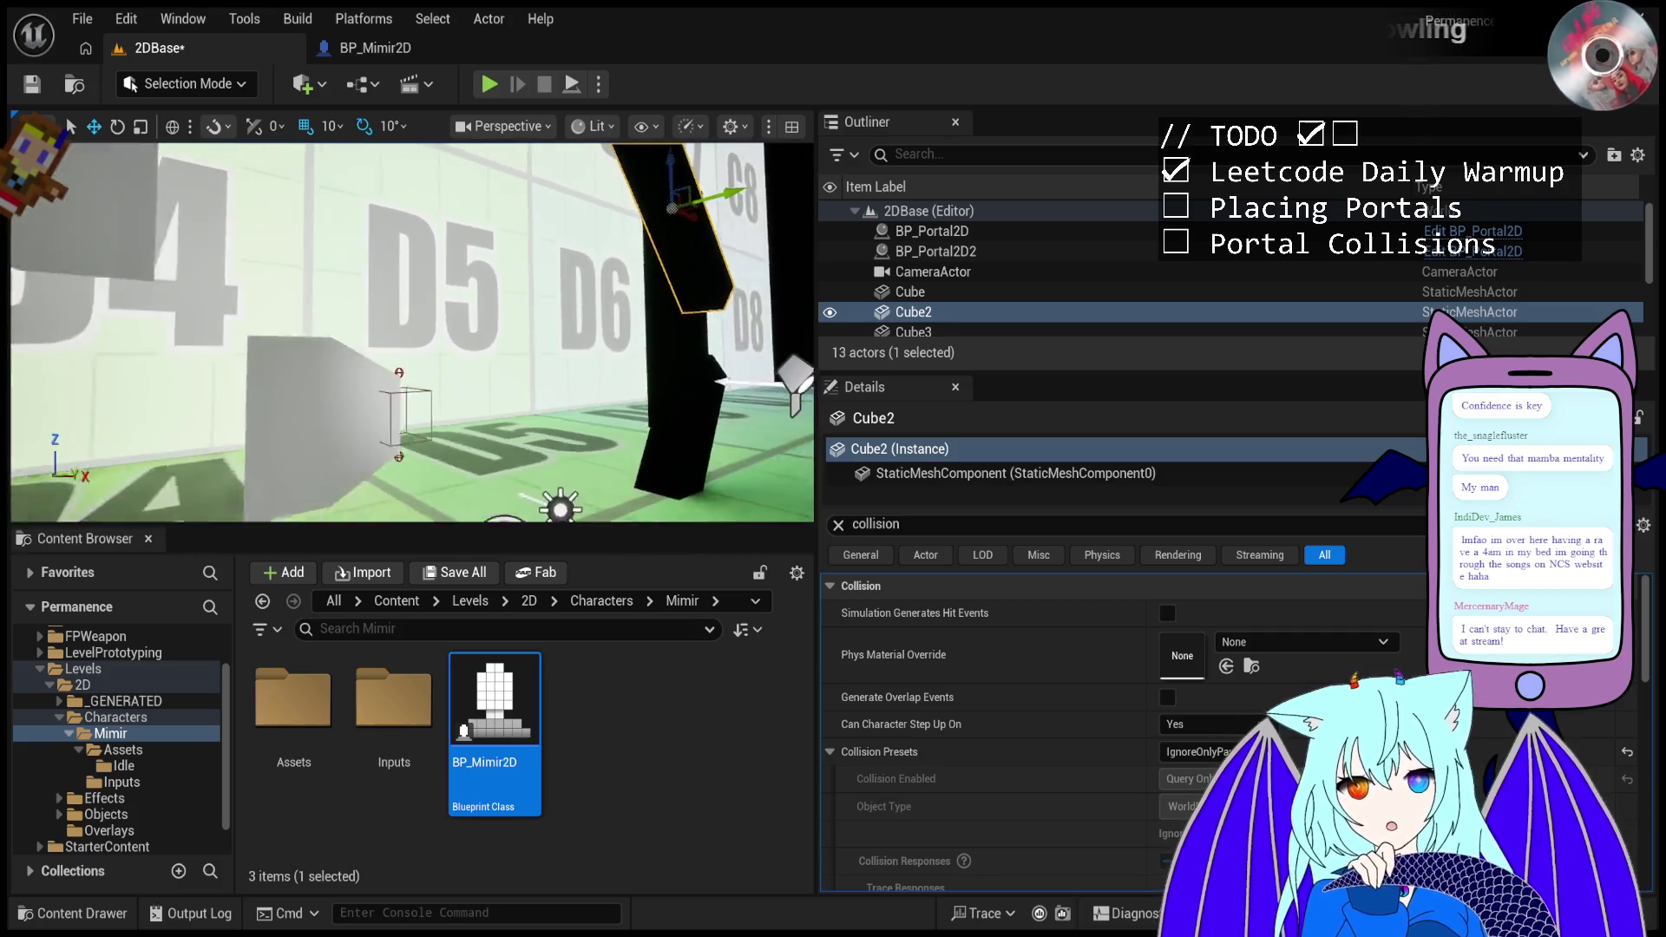
- Select BP_Portal2D2 and drag it along the Y axis until Location Y reads 190
{"action": "left_click", "coordinate": [552, 376]}
{"action": "mouse_move", "coordinate": [585, 372]}
{"action": "left_mouse_down"}
{"action": "mouse_move", "coordinate": [779, 415]}
{"action": "mouse_move", "coordinate": [884, 564]}
{"action": "left_mouse_up"}
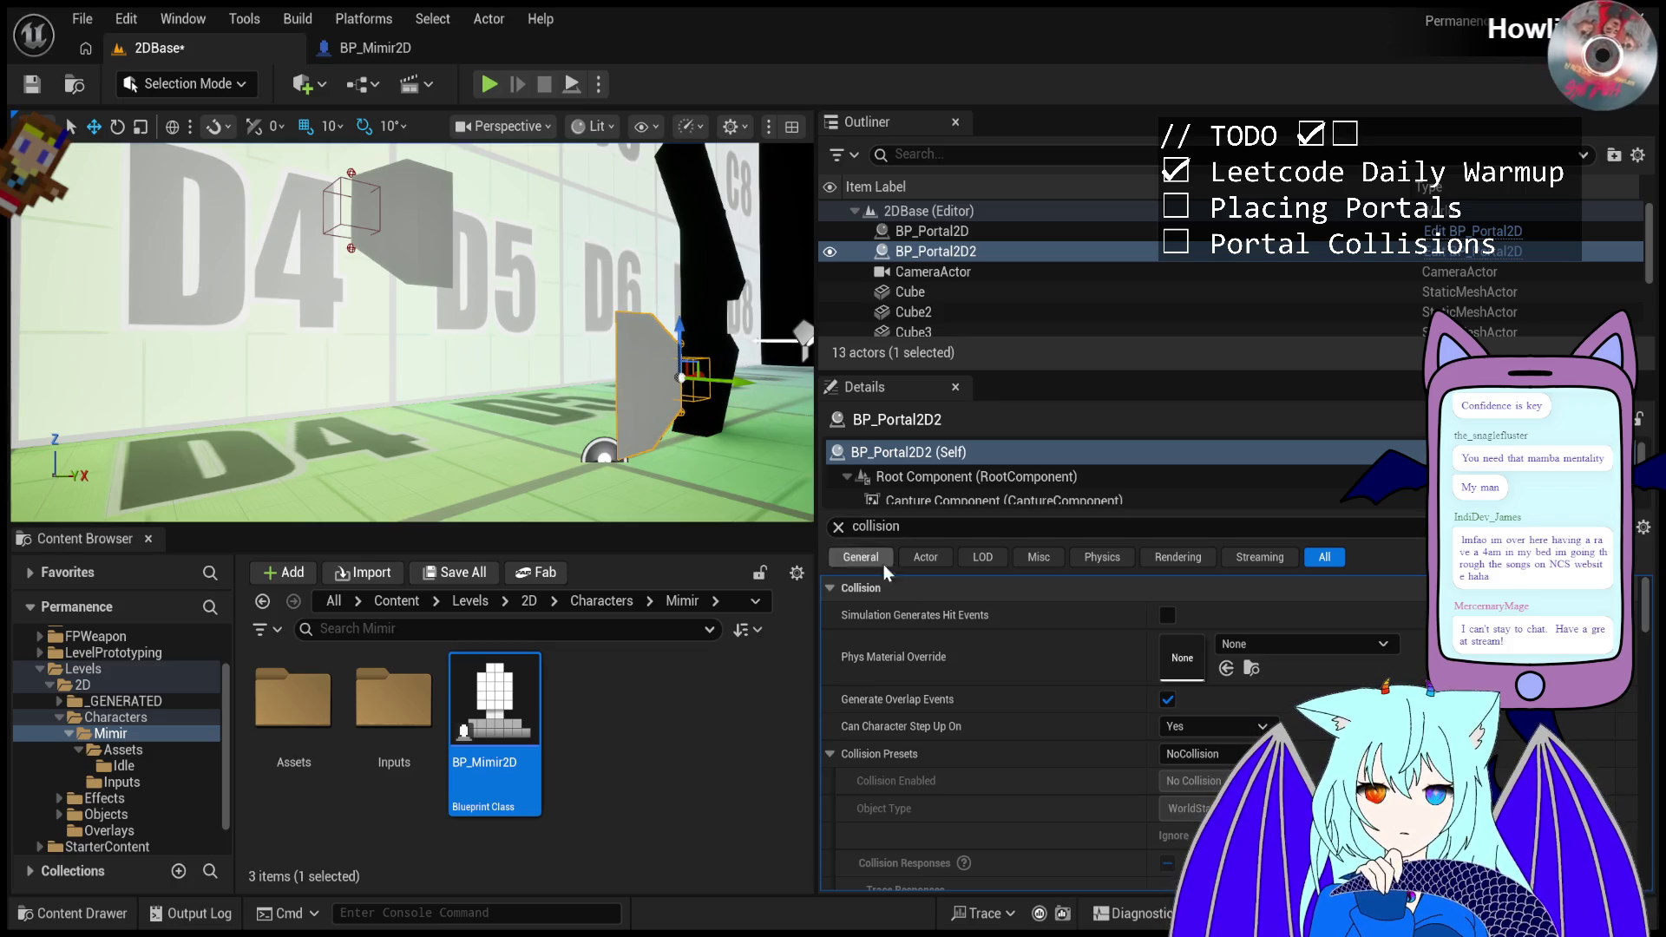
{"action": "left_click", "coordinate": [838, 527]}
{"action": "left_click_drag", "start_coordinate": [731, 388], "coordinate": [752, 393]}
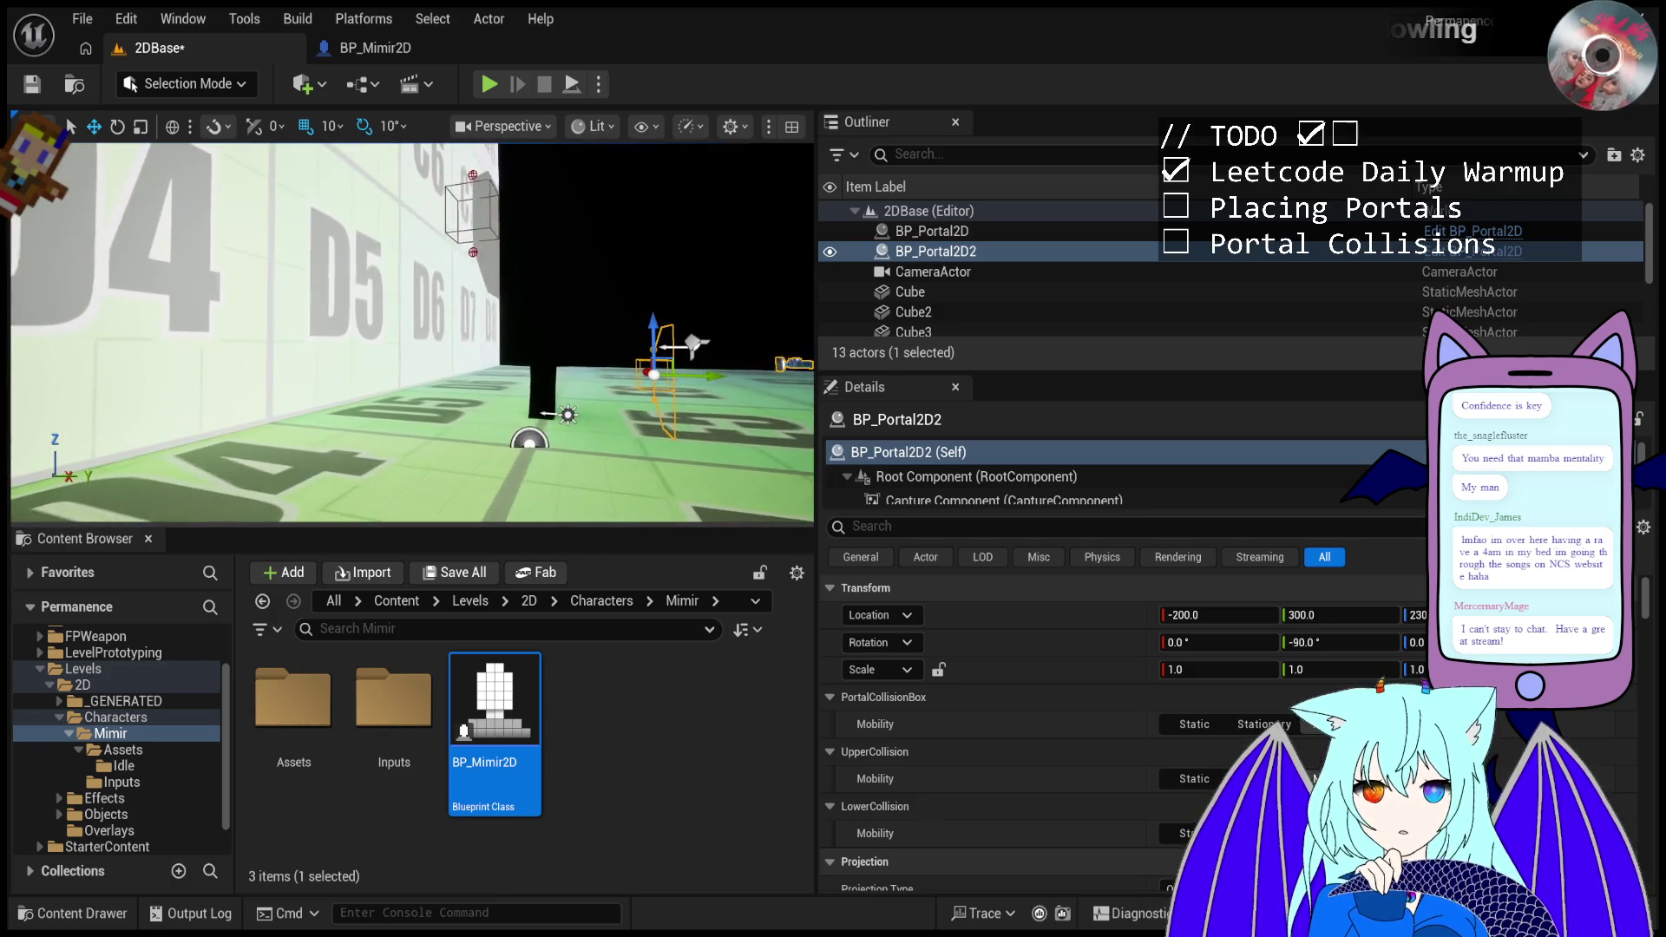
{"action": "mouse_move", "coordinate": [612, 380]}
{"action": "left_mouse_down"}
{"action": "mouse_move", "coordinate": [649, 381]}
{"action": "mouse_move", "coordinate": [534, 383]}
{"action": "mouse_move", "coordinate": [554, 384]}
{"action": "left_mouse_up"}
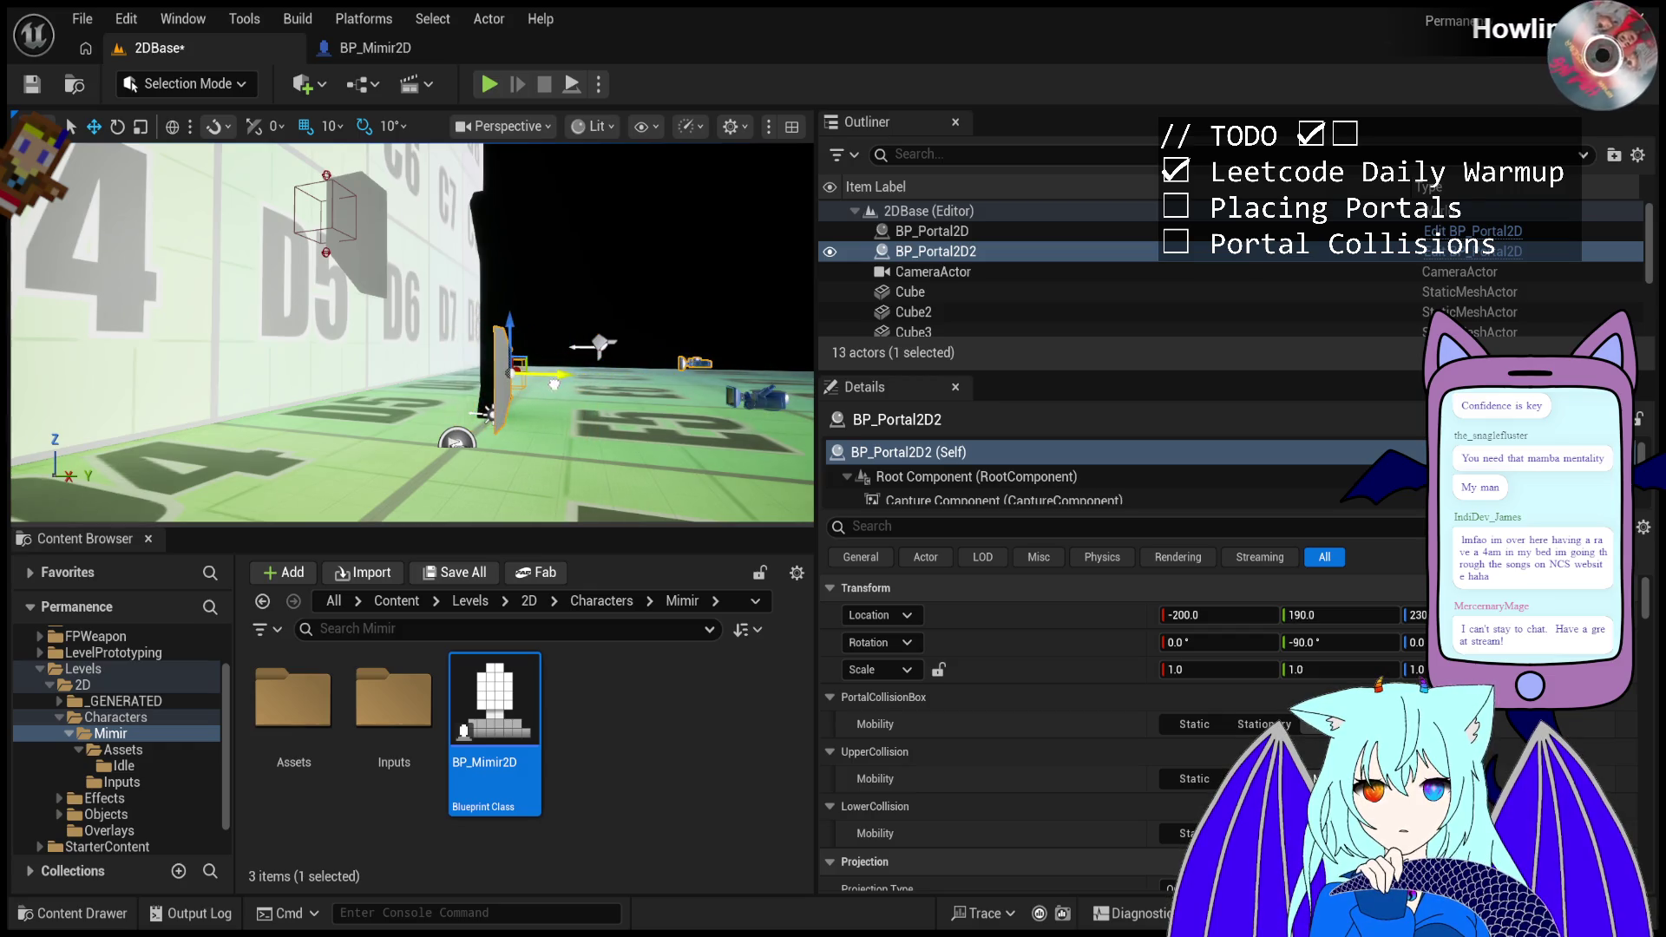
{"action": "left_click", "coordinate": [362, 48]}
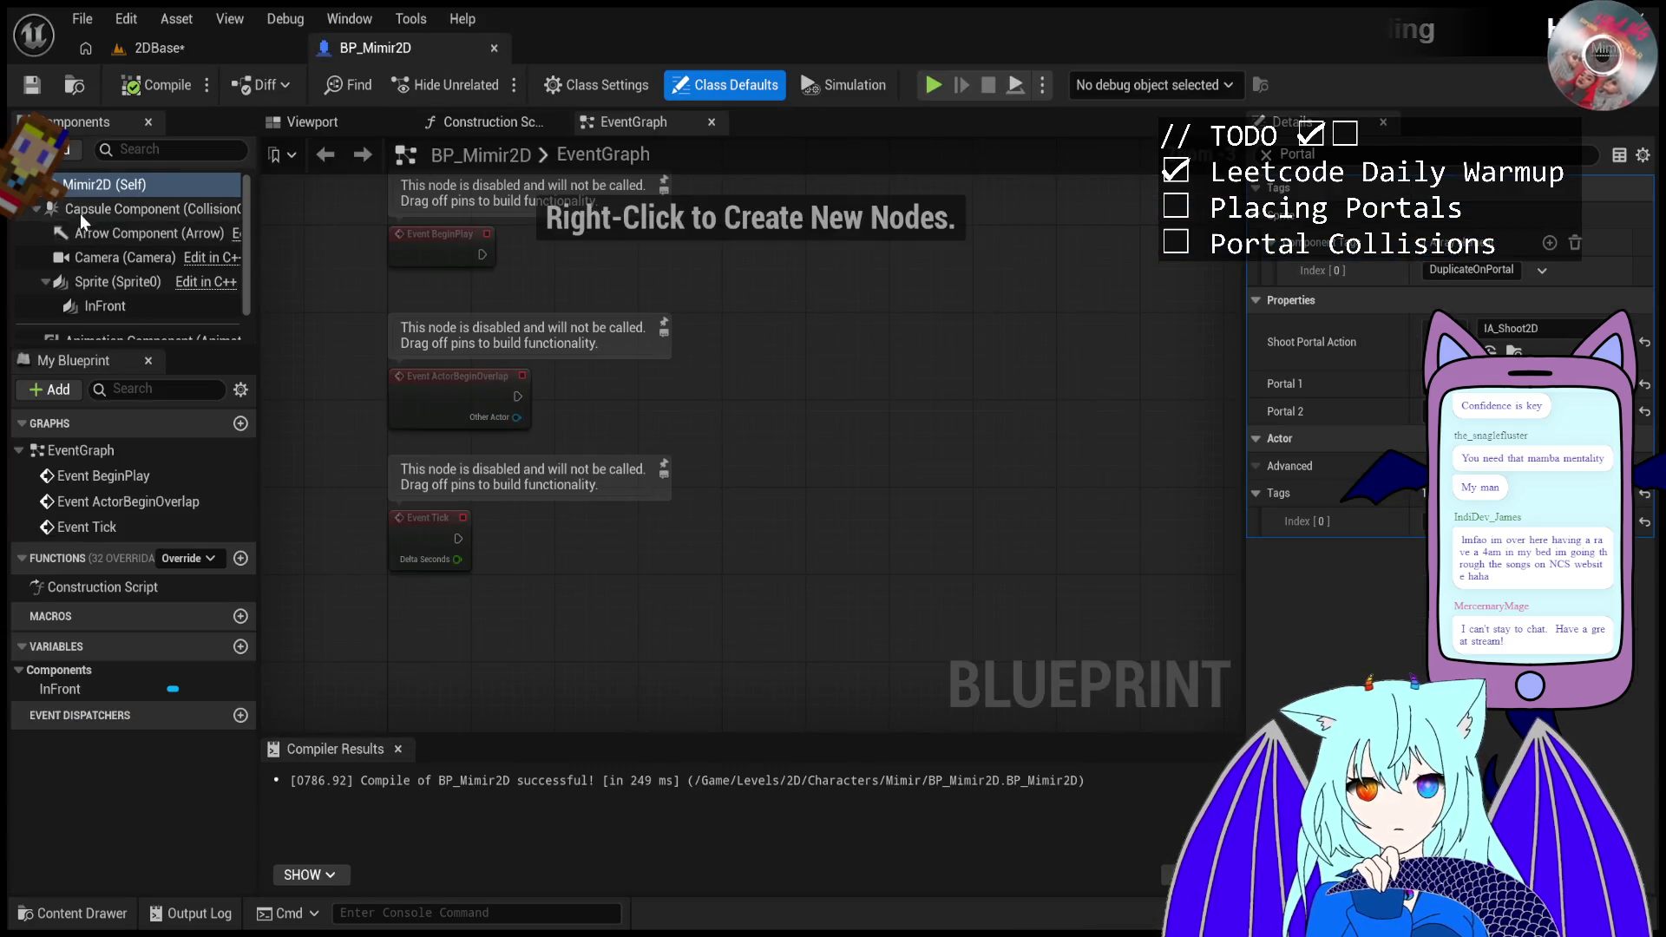
- Review the InFront component's unfiltered properties in BP_Mimir2D, then return to 2DBase
{"action": "left_click", "coordinate": [108, 282]}
{"action": "left_click", "coordinate": [106, 306]}
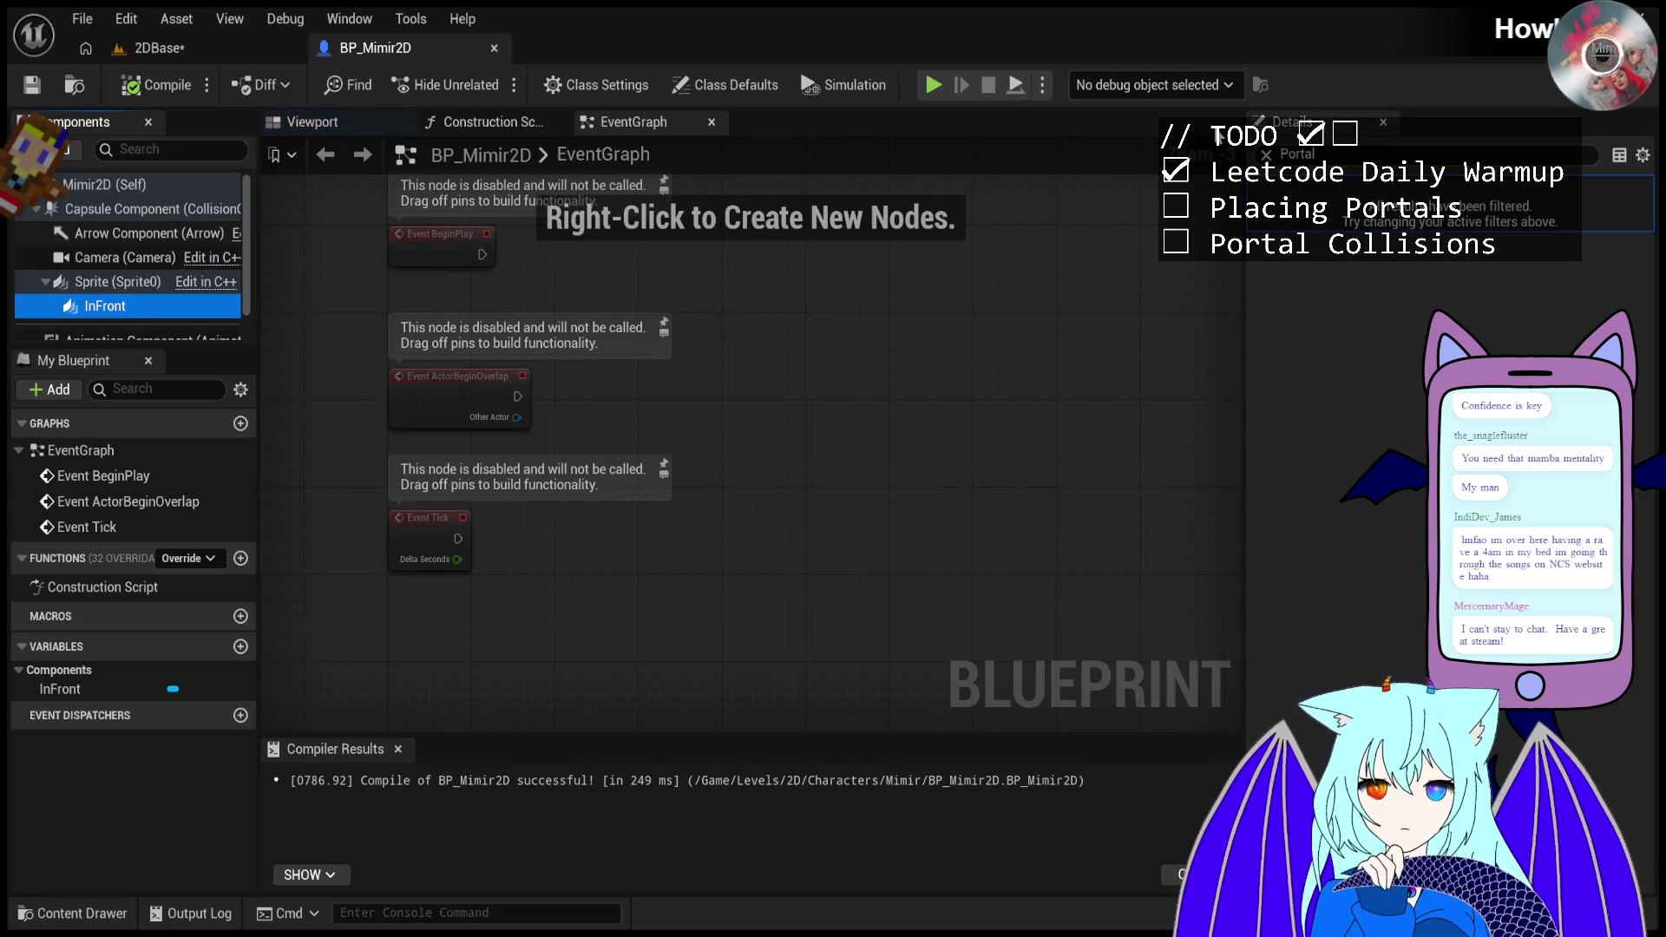
{"action": "left_click", "coordinate": [1265, 154]}
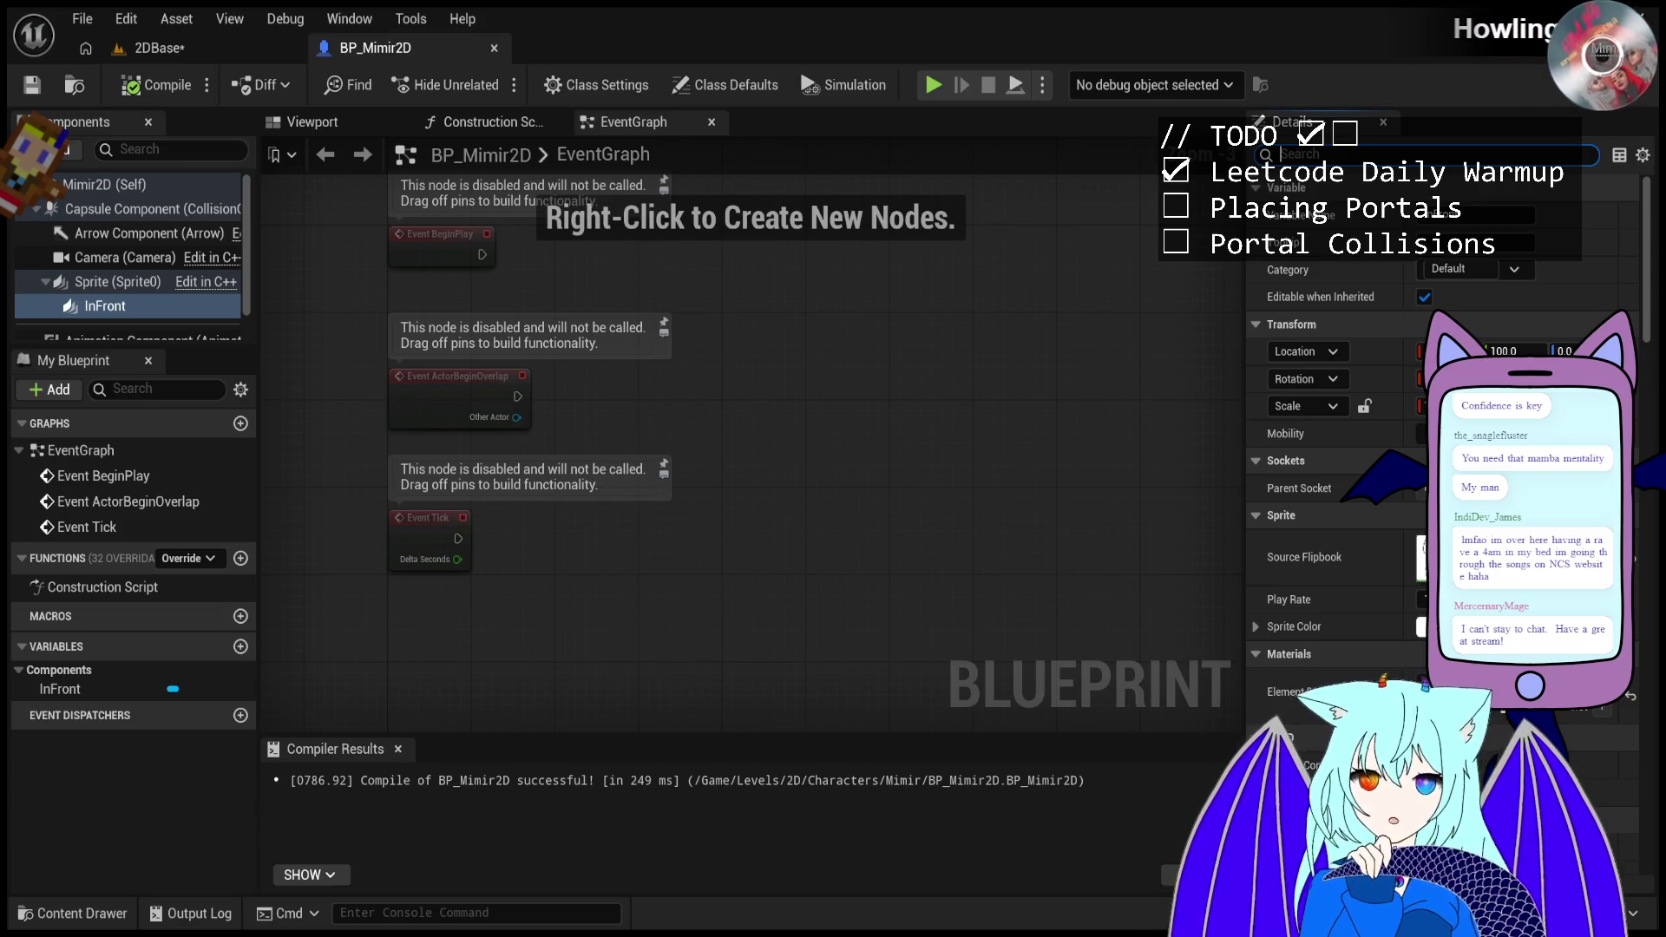
{"action": "left_click", "coordinate": [161, 48]}
{"action": "left_click", "coordinate": [491, 85]}
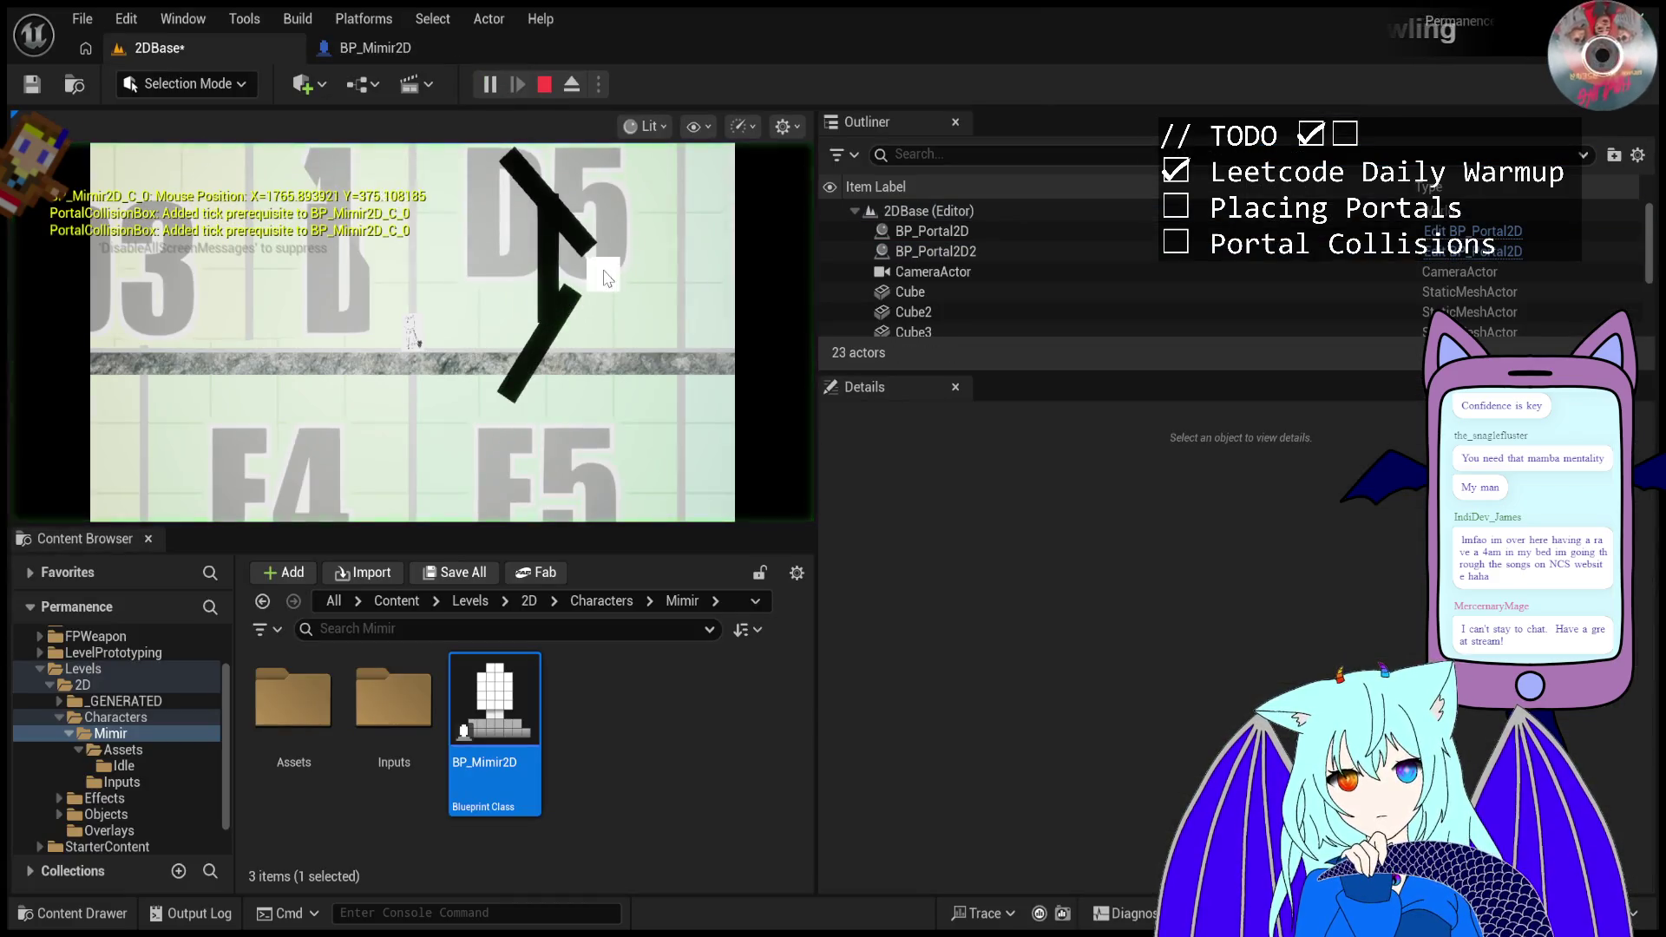
{"action": "left_click", "coordinate": [539, 180]}
{"action": "left_click", "coordinate": [539, 179]}
{"action": "left_click", "coordinate": [539, 179]}
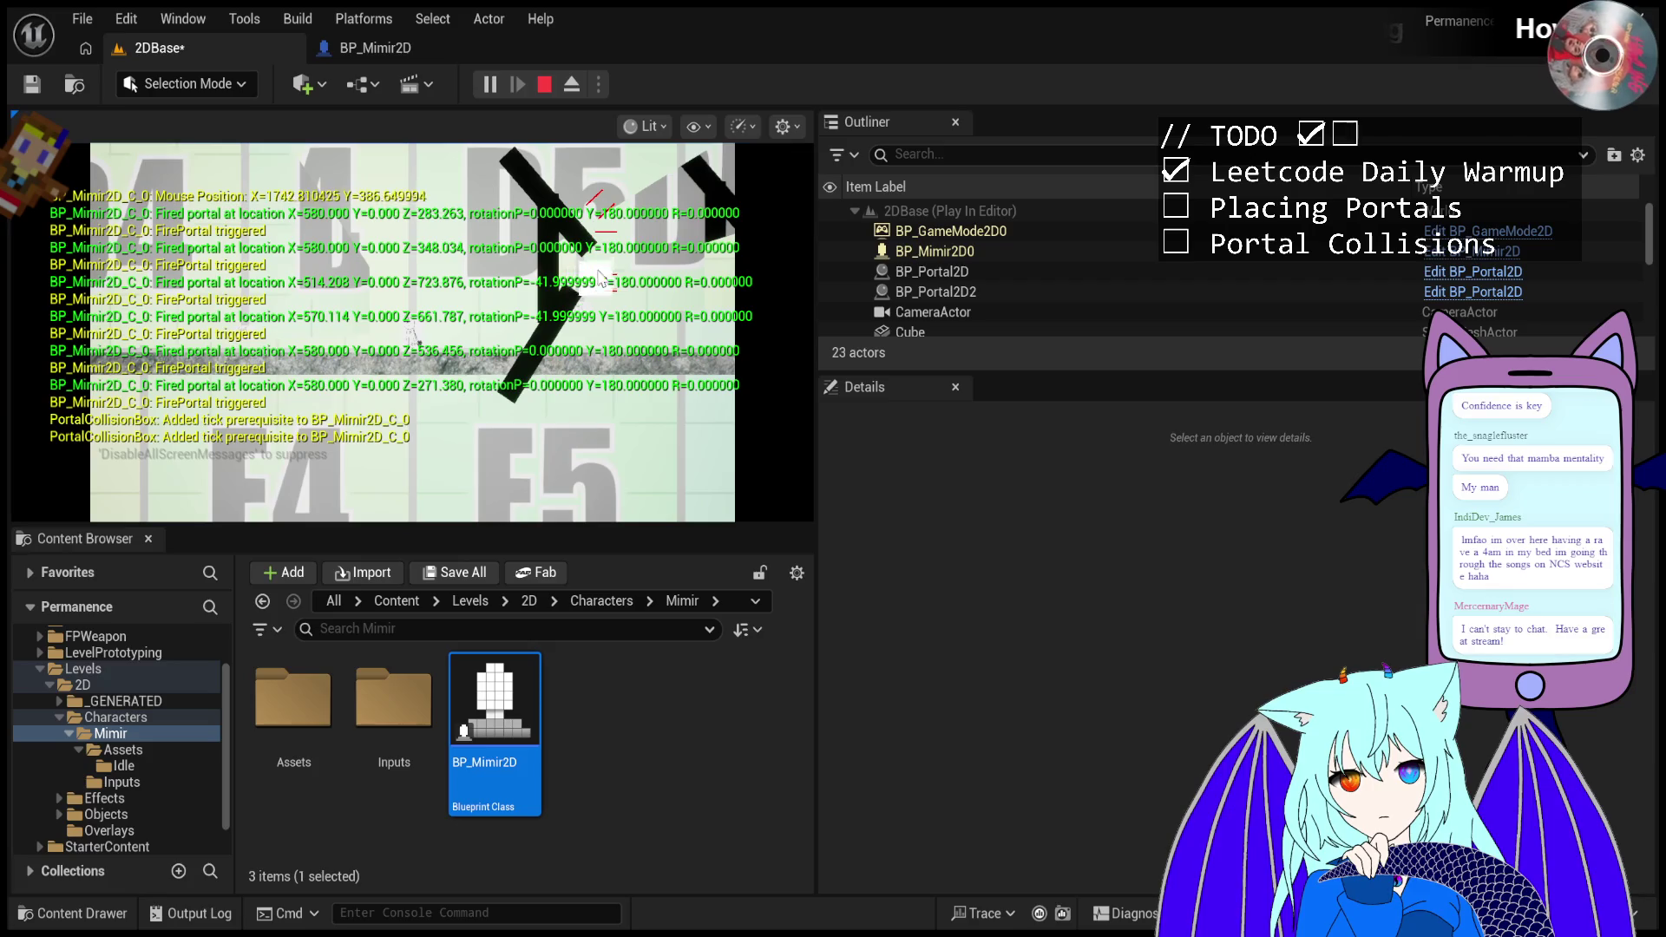
{"action": "left_click", "coordinate": [544, 86]}
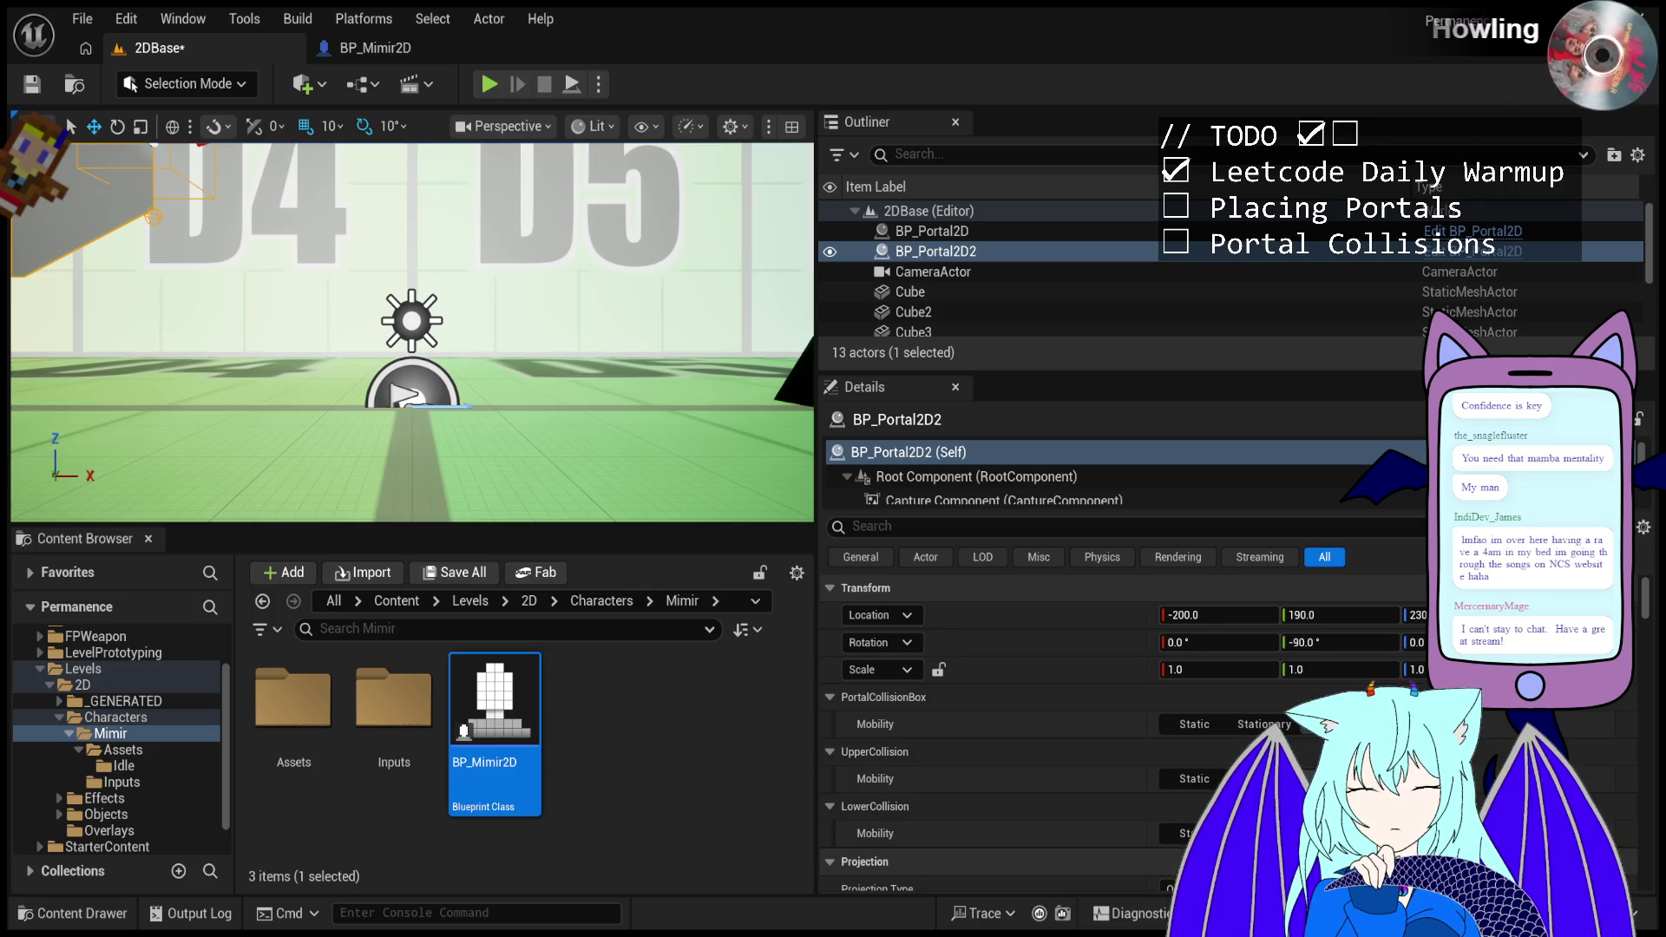
- Play the level, fire about a dozen portals across the wall, then stop the session
{"action": "left_click", "coordinate": [490, 86]}
{"action": "left_click", "coordinate": [599, 302]}
{"action": "left_click", "coordinate": [610, 326]}
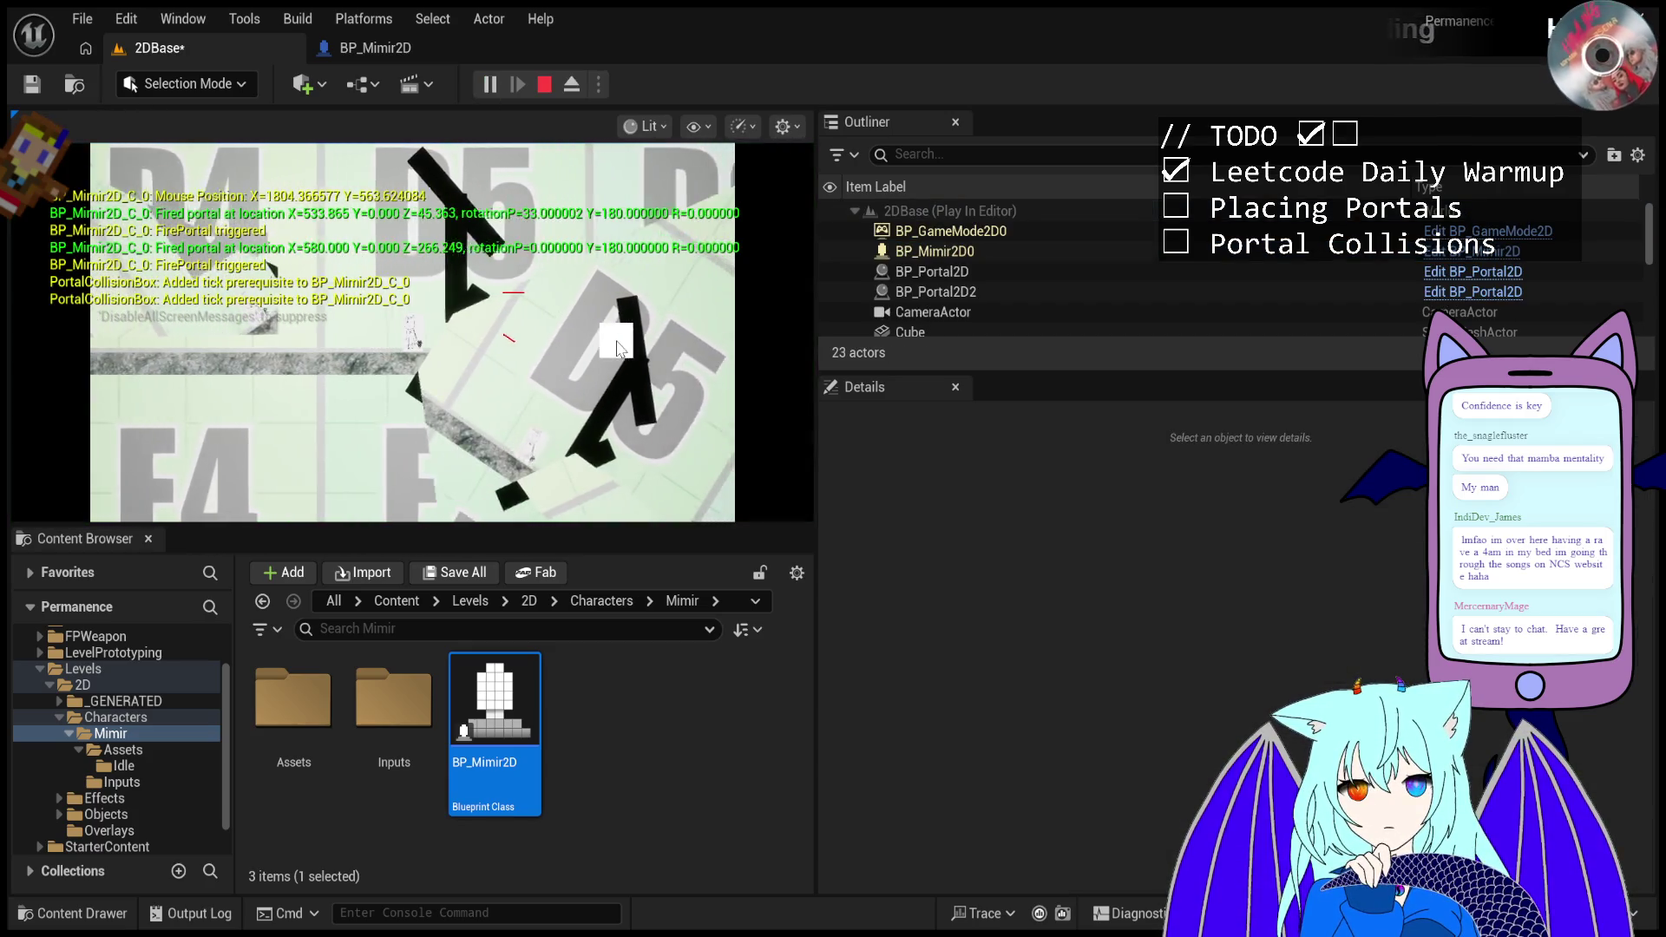
{"action": "left_click", "coordinate": [574, 232]}
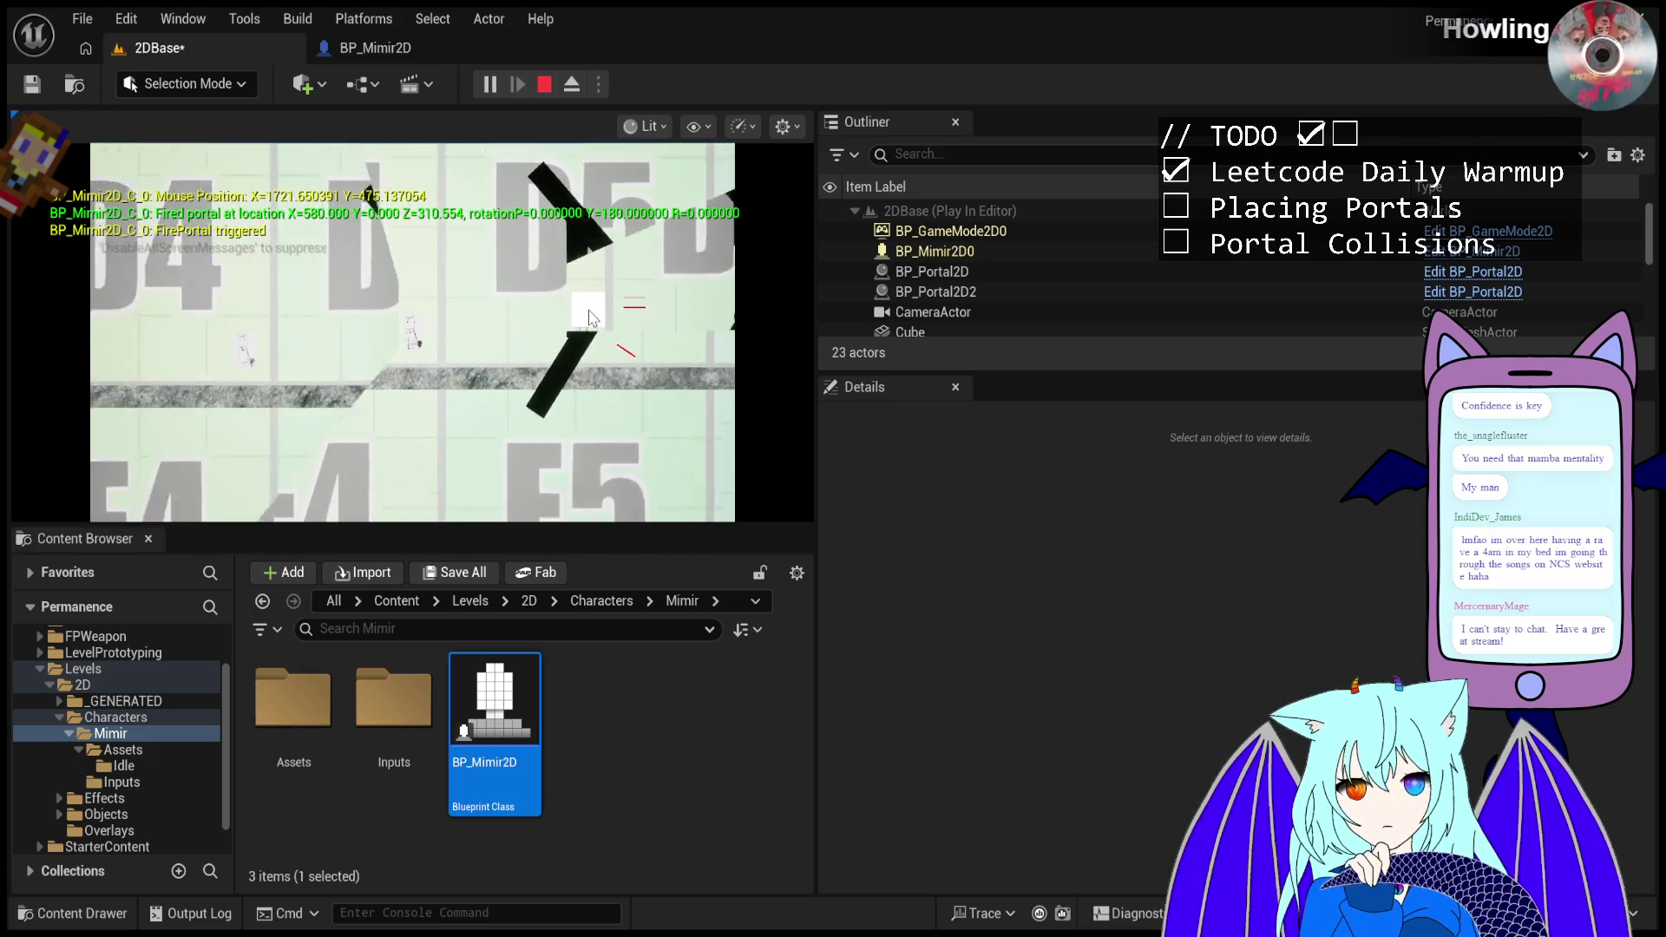
{"action": "left_click", "coordinate": [521, 226]}
{"action": "left_click", "coordinate": [493, 193]}
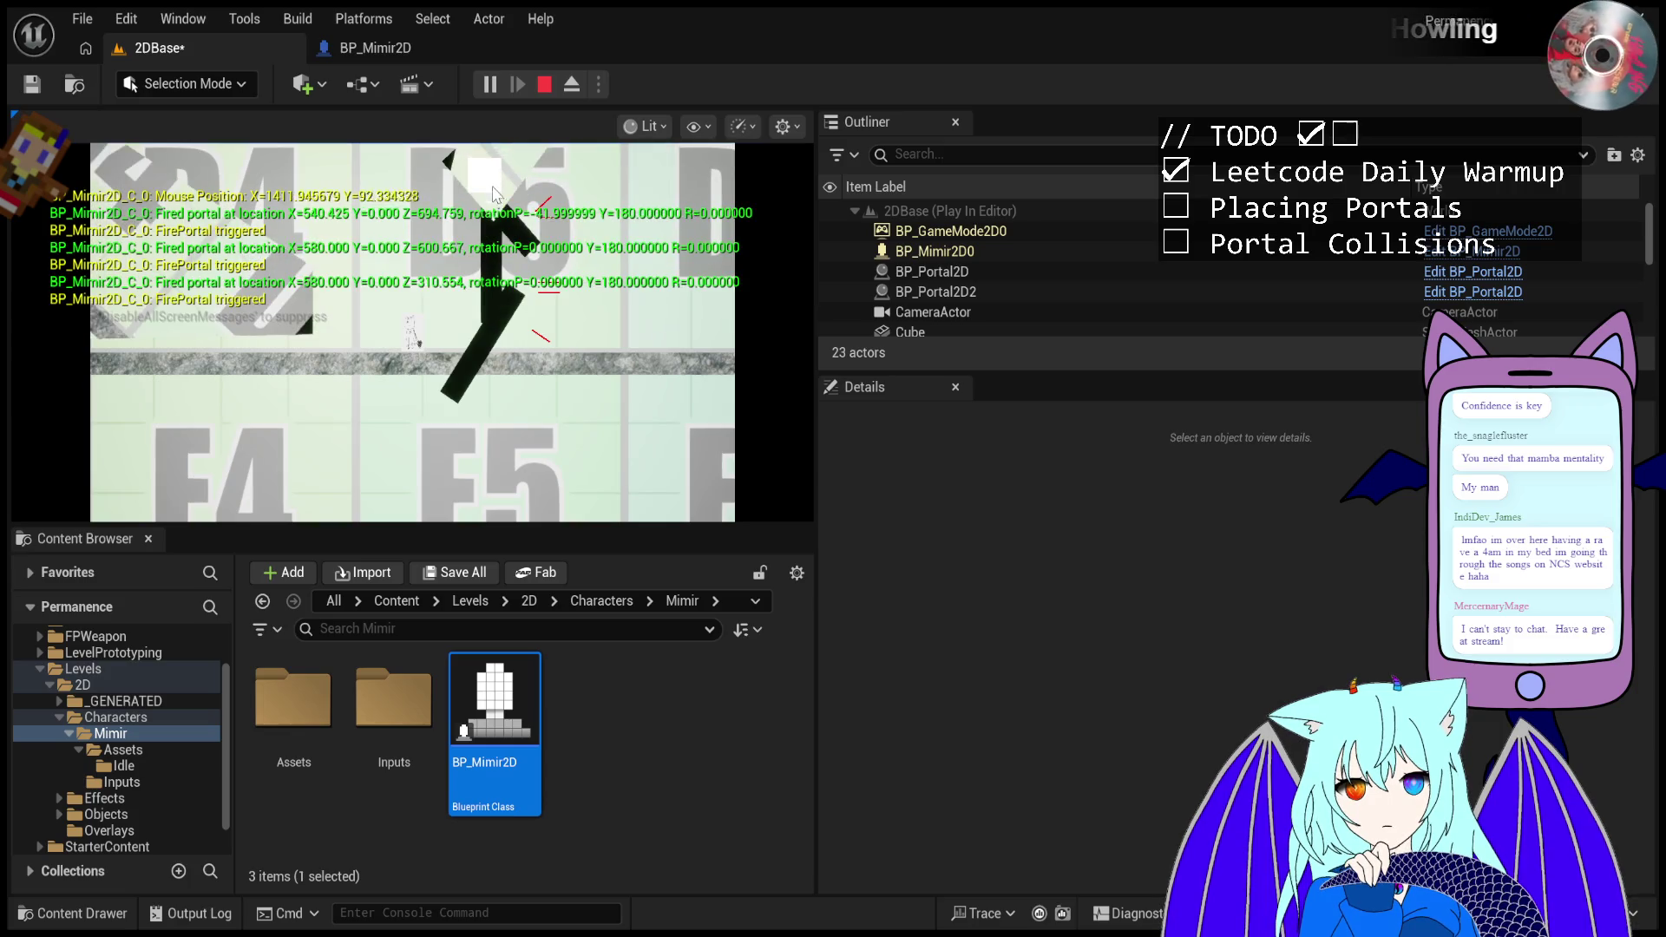
{"action": "left_click", "coordinate": [504, 204]}
{"action": "left_click", "coordinate": [530, 242]}
{"action": "left_click", "coordinate": [555, 277]}
{"action": "left_click", "coordinate": [585, 314]}
{"action": "left_click", "coordinate": [600, 335]}
{"action": "left_click", "coordinate": [603, 335]}
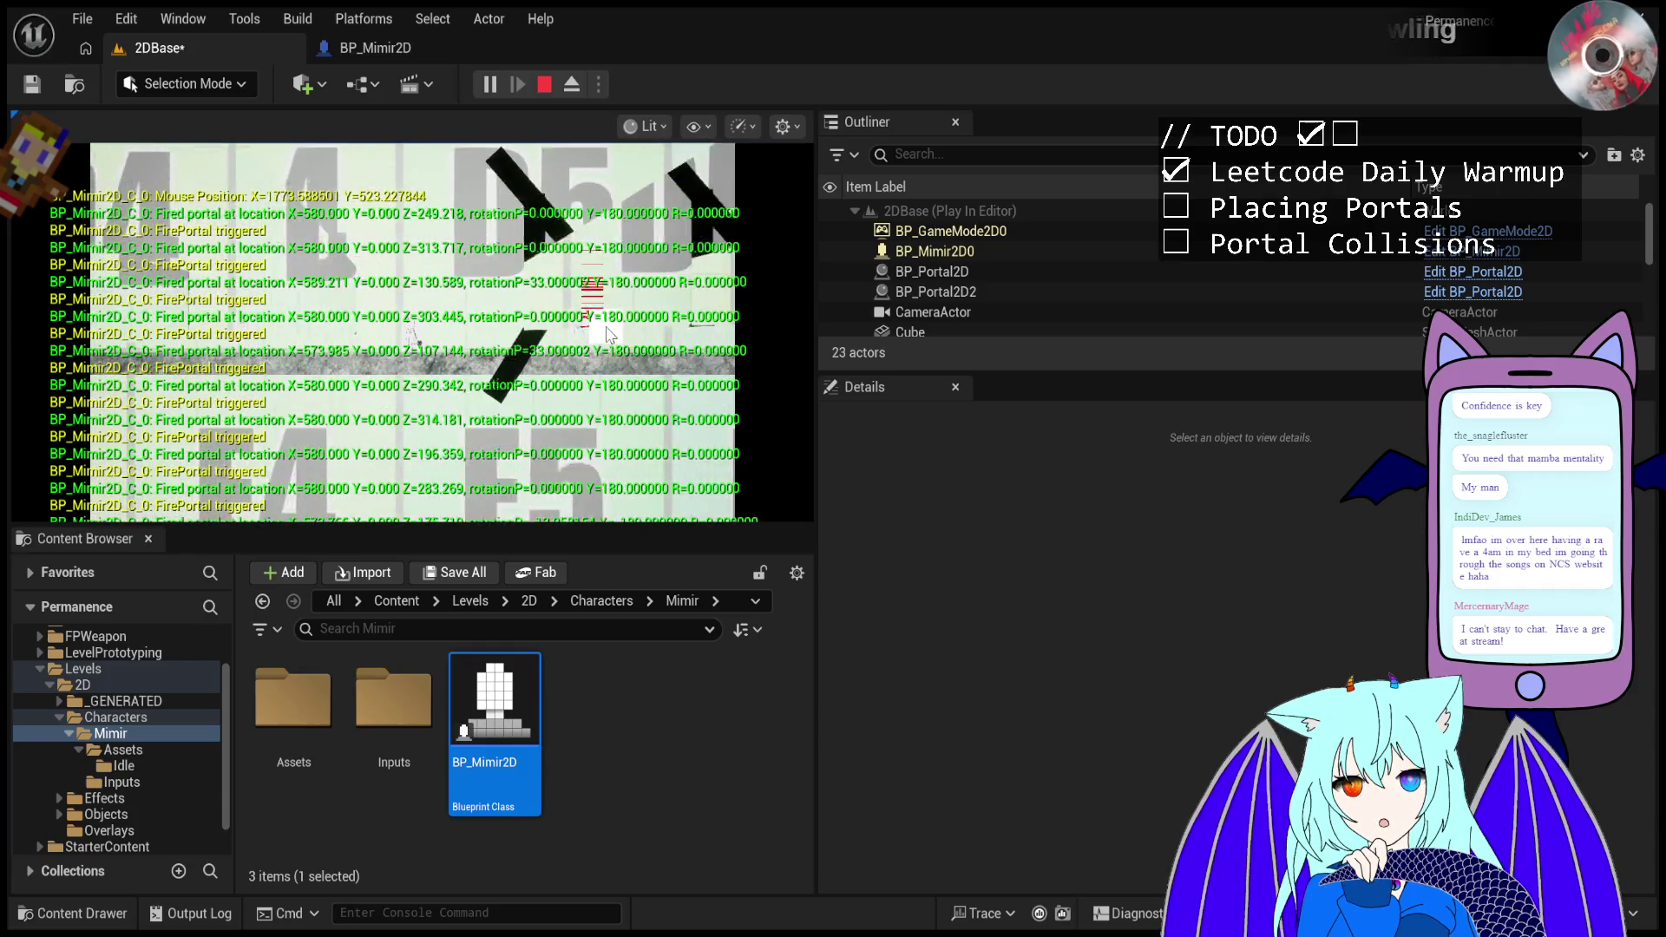
{"action": "left_click", "coordinate": [609, 335]}
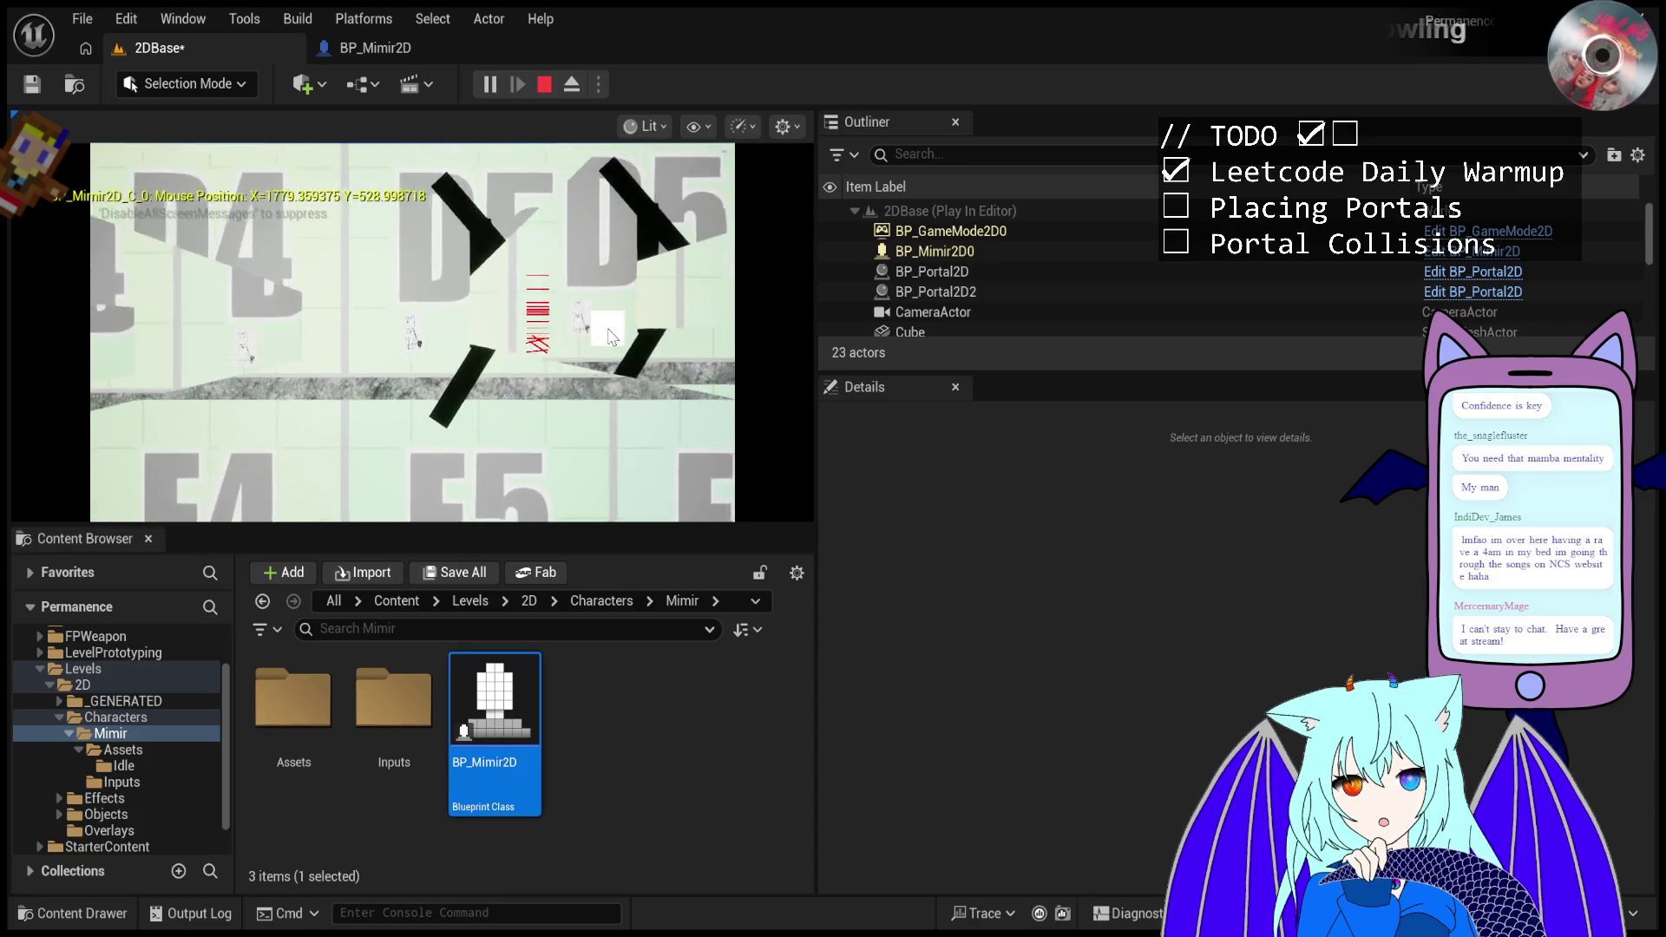
{"action": "key", "text": "Escape"}
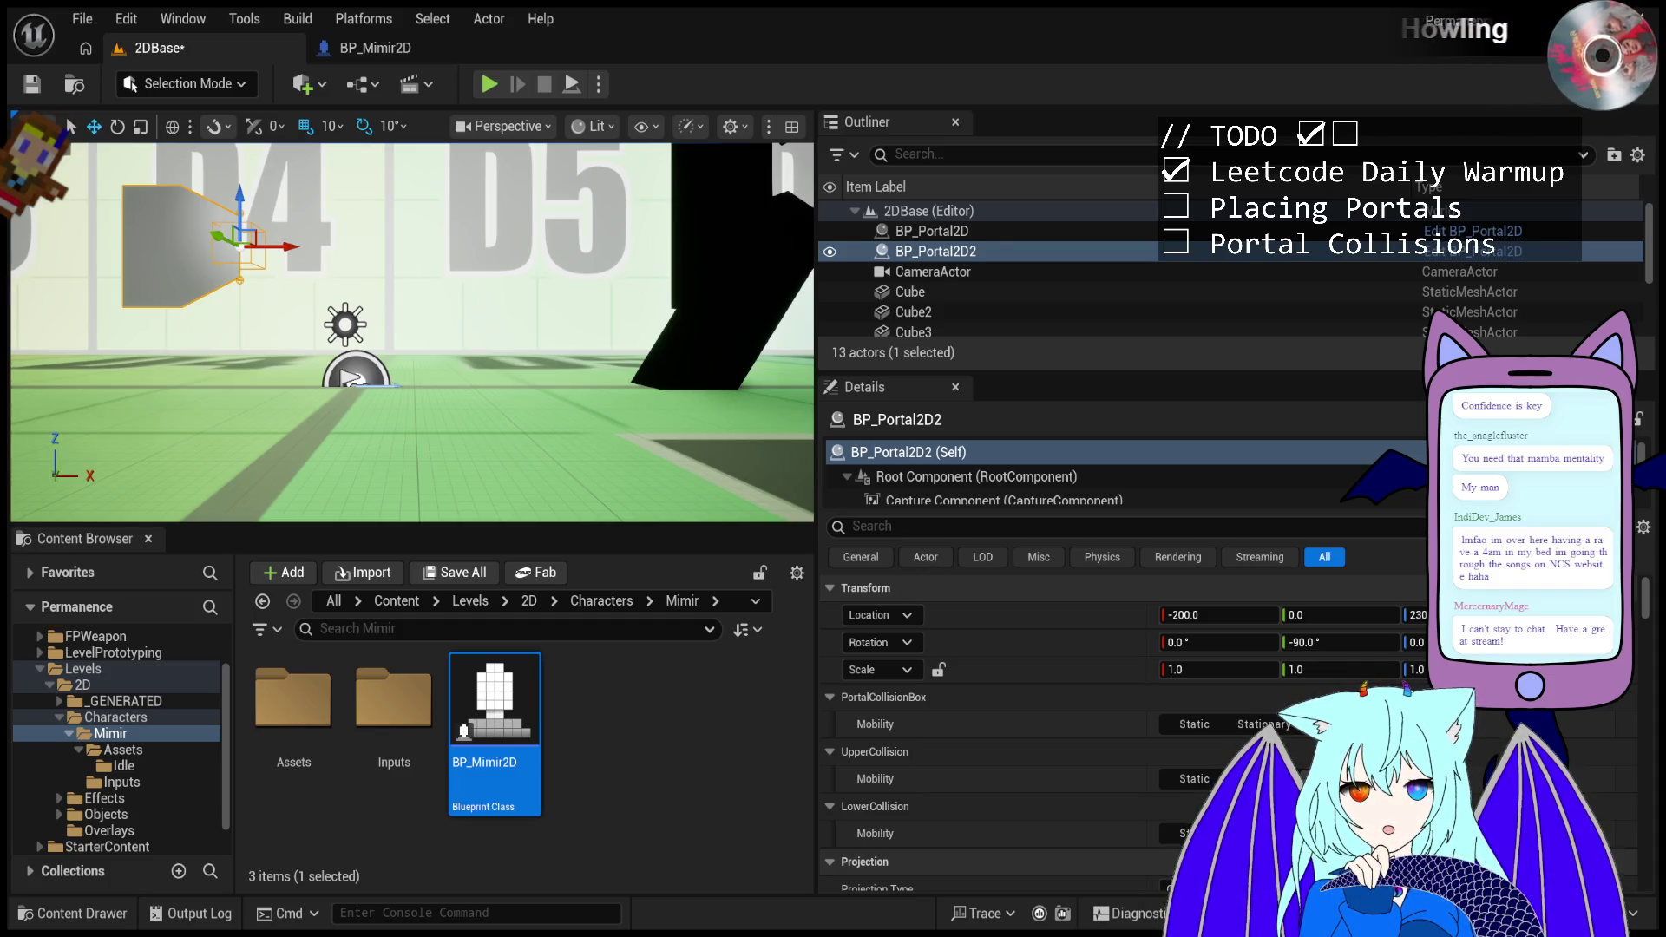
- Run another play test of 2DBase to try the portals, then end it
{"action": "left_click", "coordinate": [491, 87]}
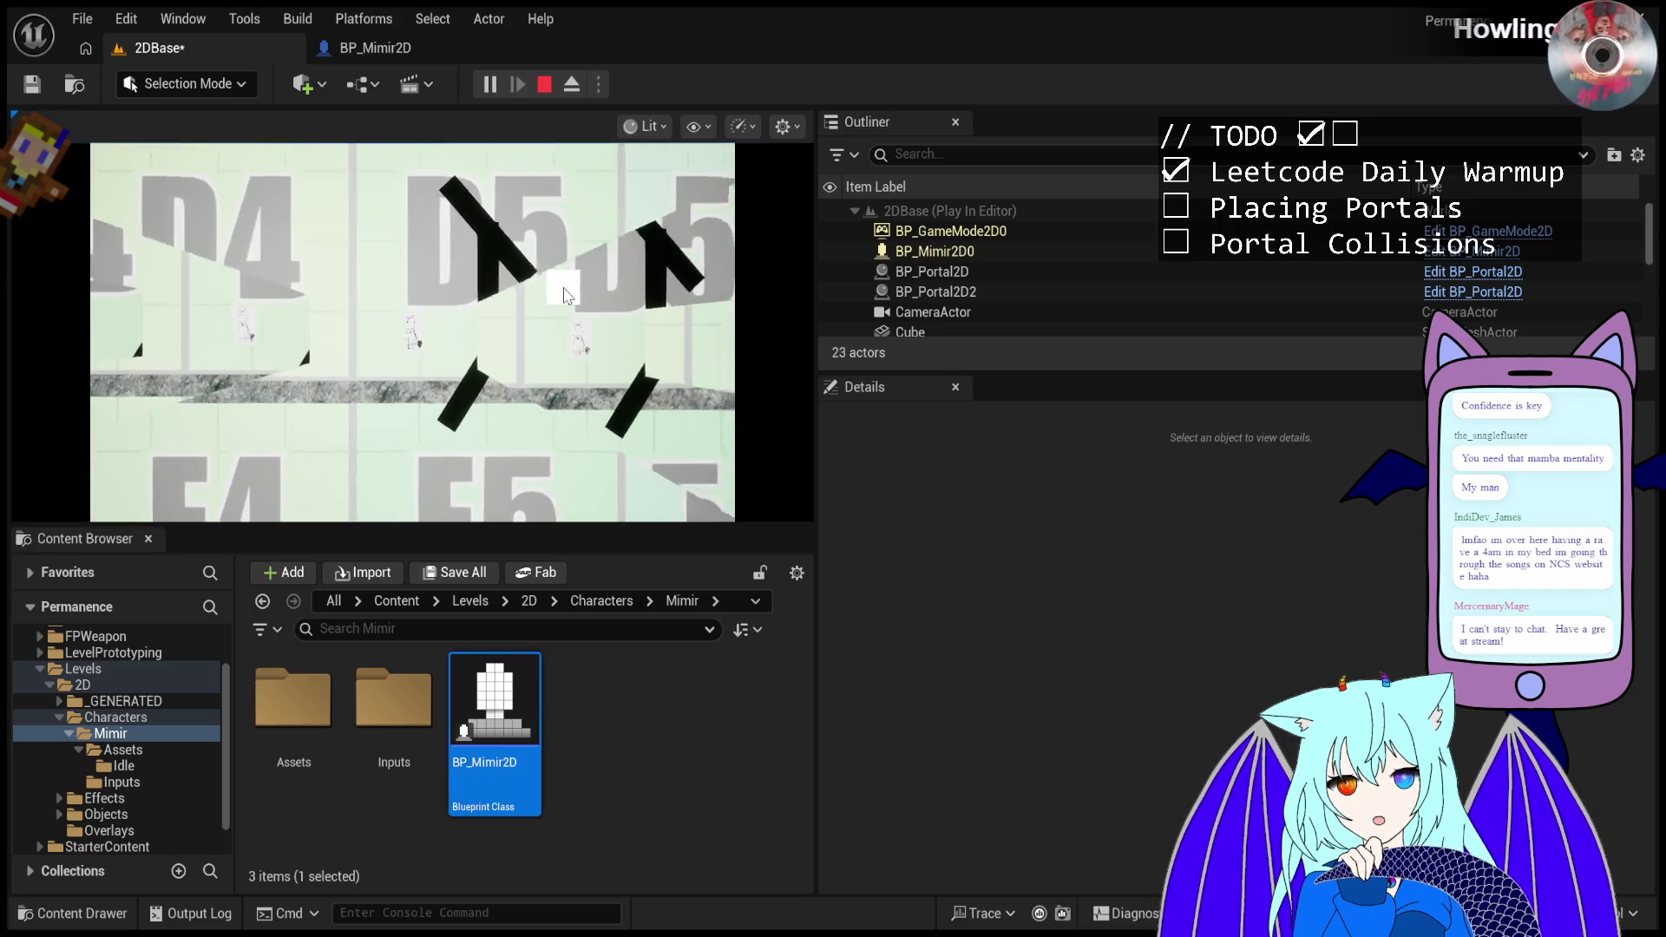
{"action": "key", "text": "Escape"}
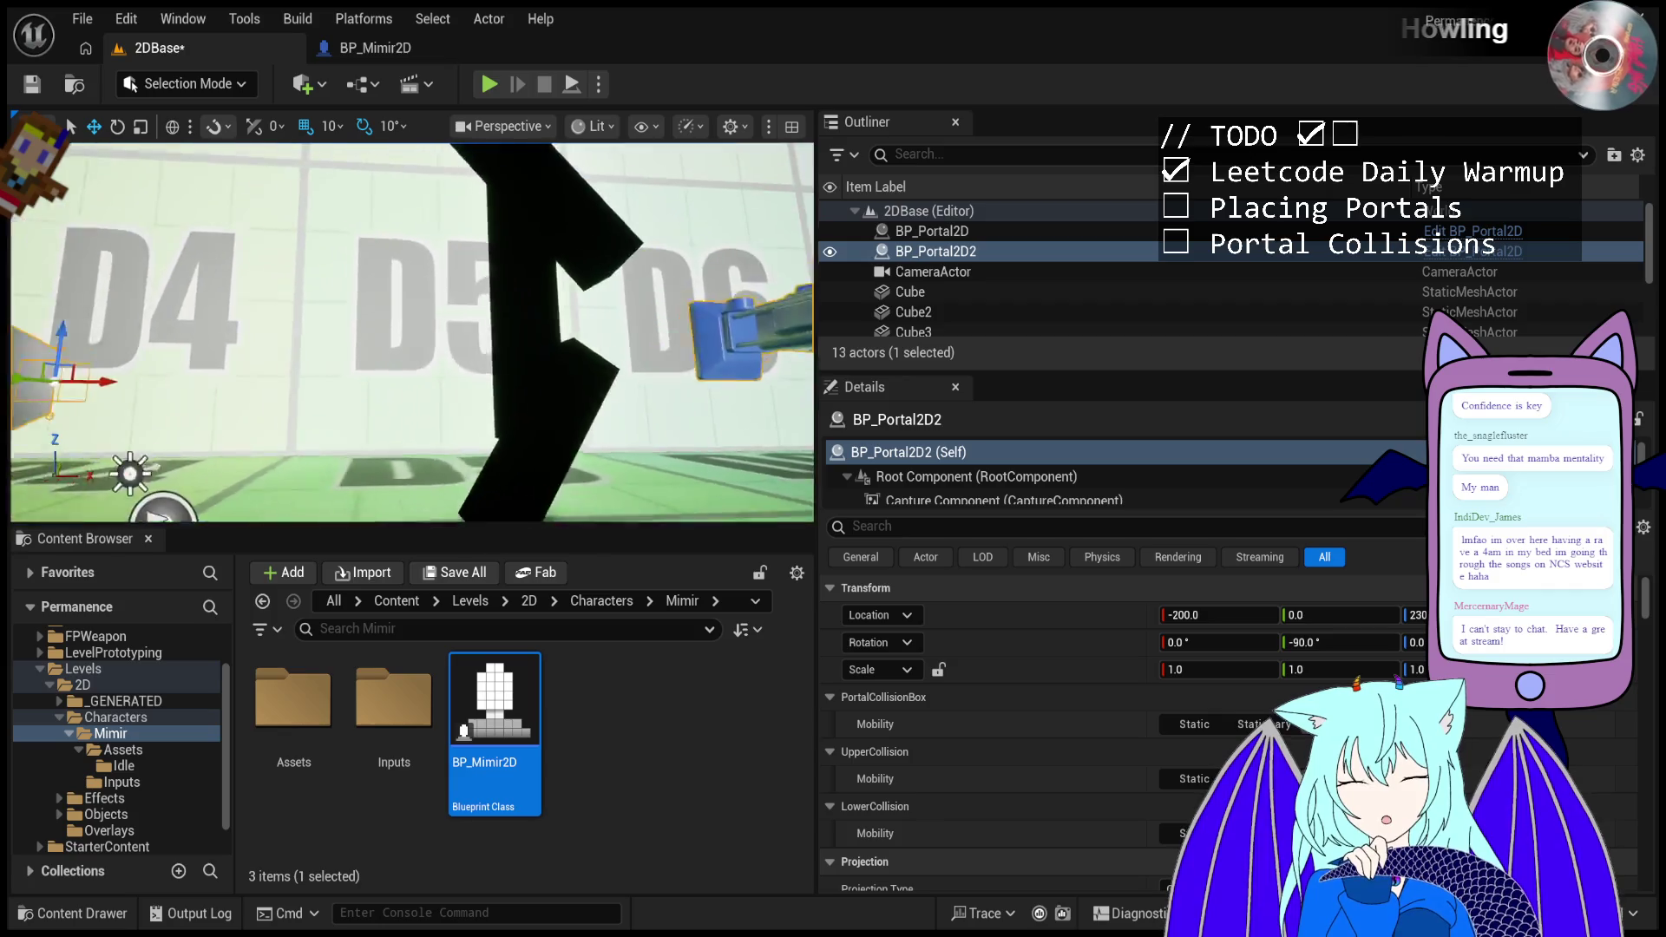
- Set the DirectionalLight intensity to 0.0 lux and play the darkened level
{"action": "scroll", "coordinate": [950, 305], "scroll_direction": "down", "scroll_amount": 3}
{"action": "scroll", "coordinate": [941, 312], "scroll_direction": "up", "scroll_amount": 3}
{"action": "left_click", "coordinate": [940, 301]}
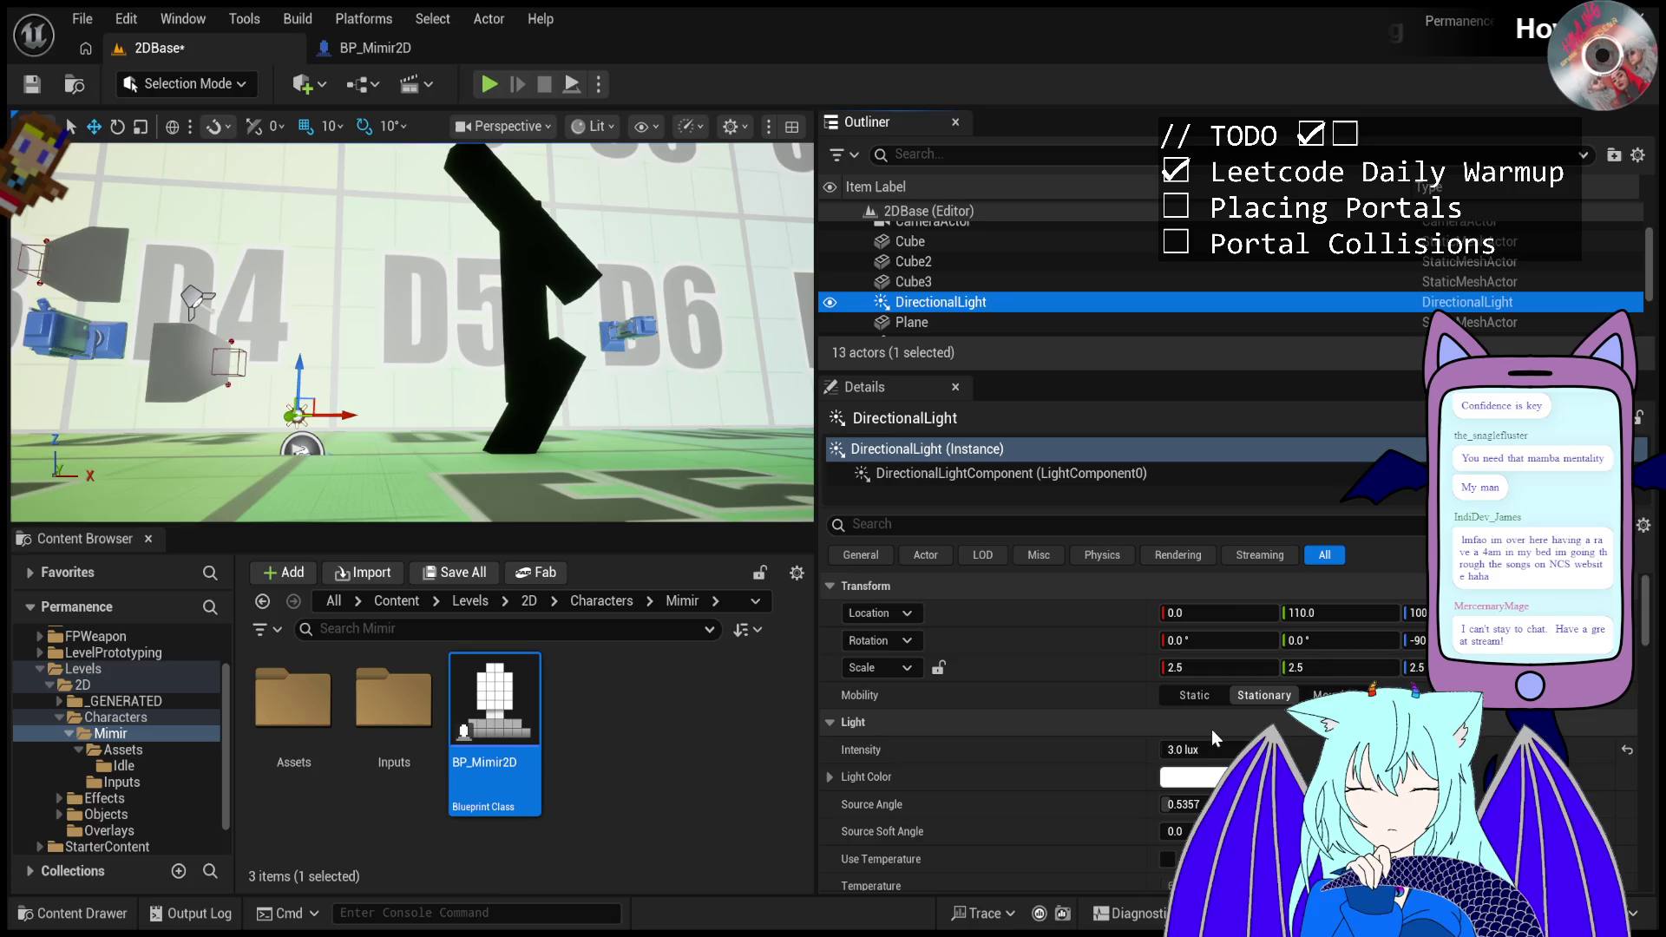
{"action": "left_click", "coordinate": [1213, 747]}
{"action": "type", "text": "0"}
{"action": "key", "text": "Return"}
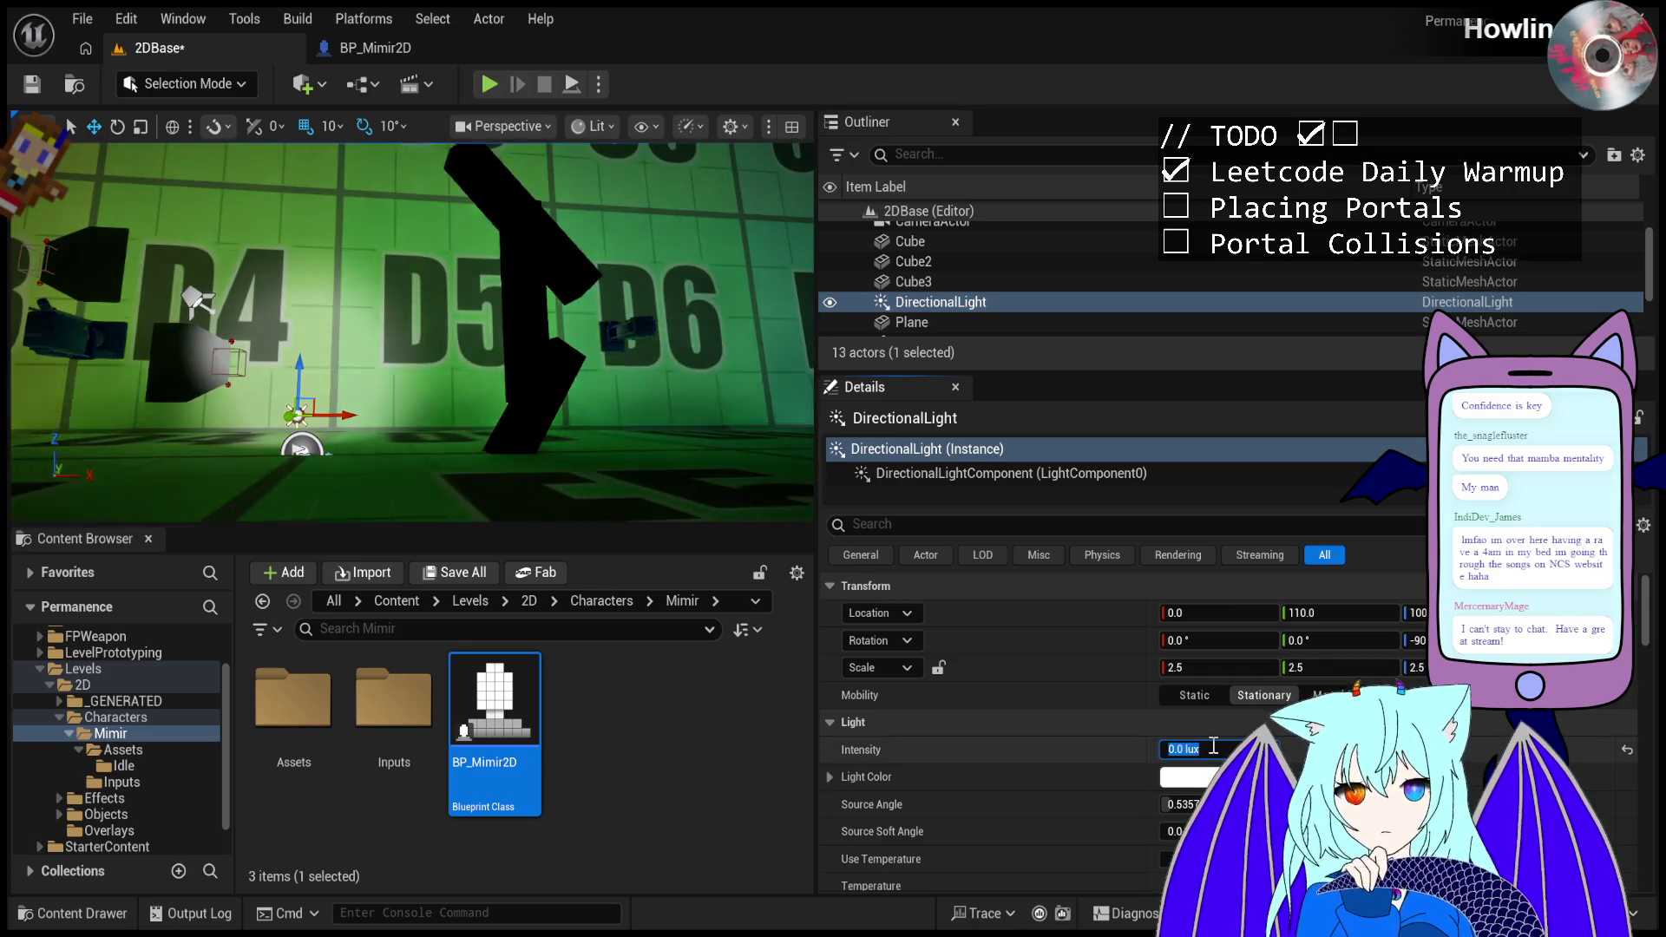
{"action": "left_click", "coordinate": [489, 84]}
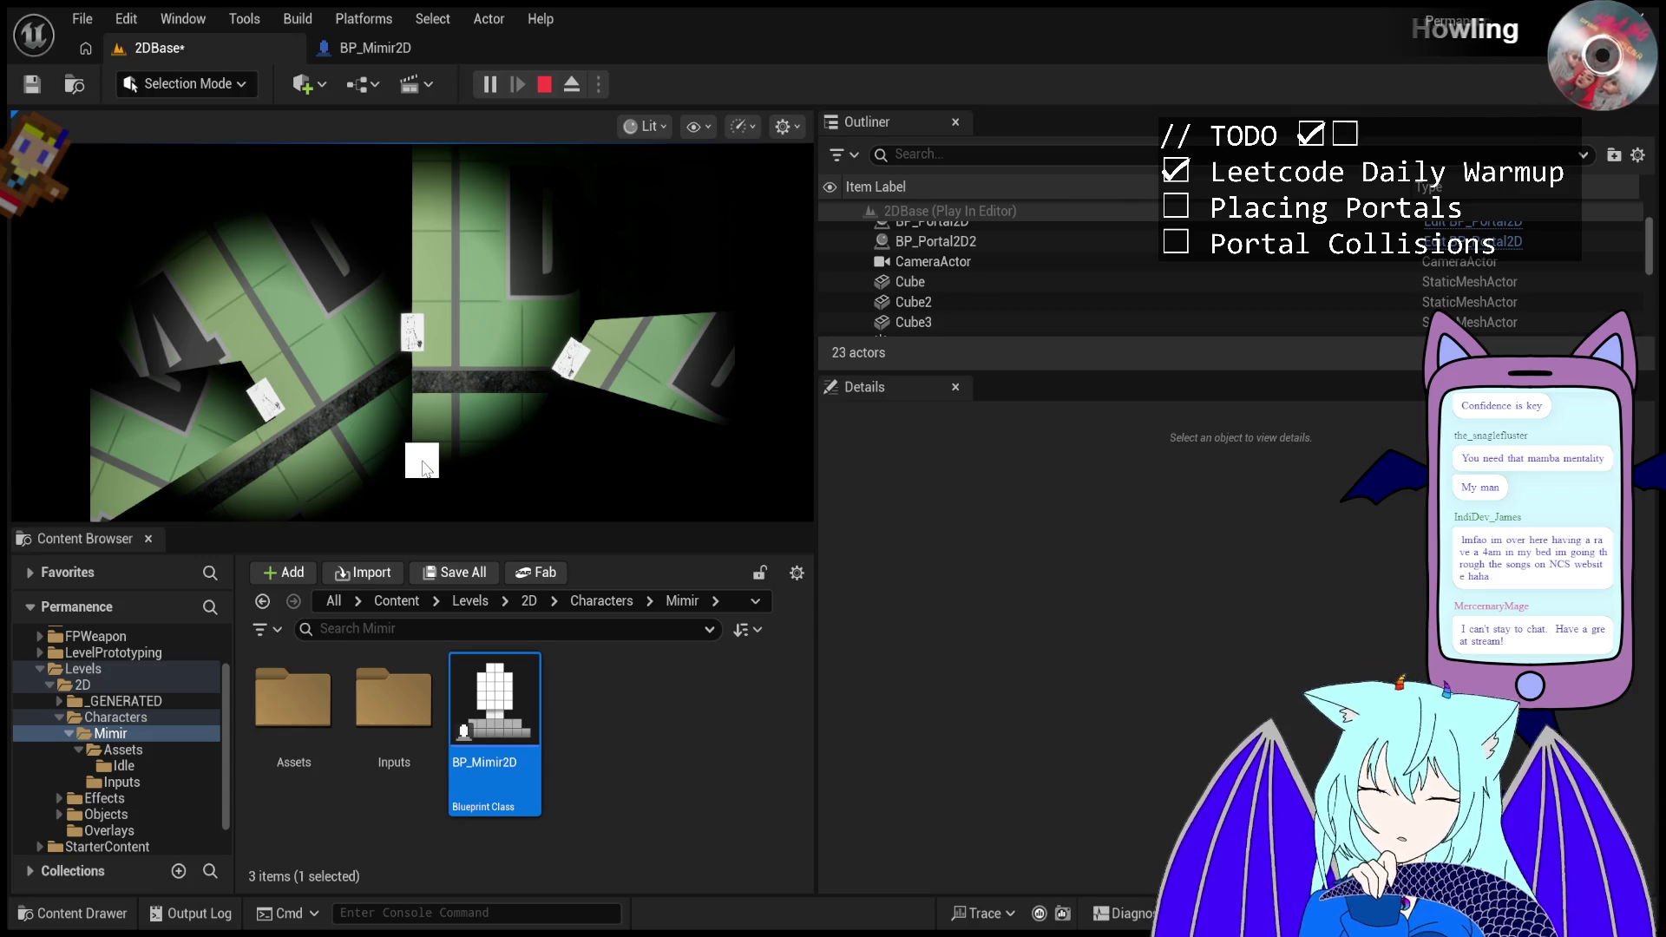
- Eject from the player, select a portal and pull the camera back, then stop play
{"action": "left_click", "coordinate": [562, 87]}
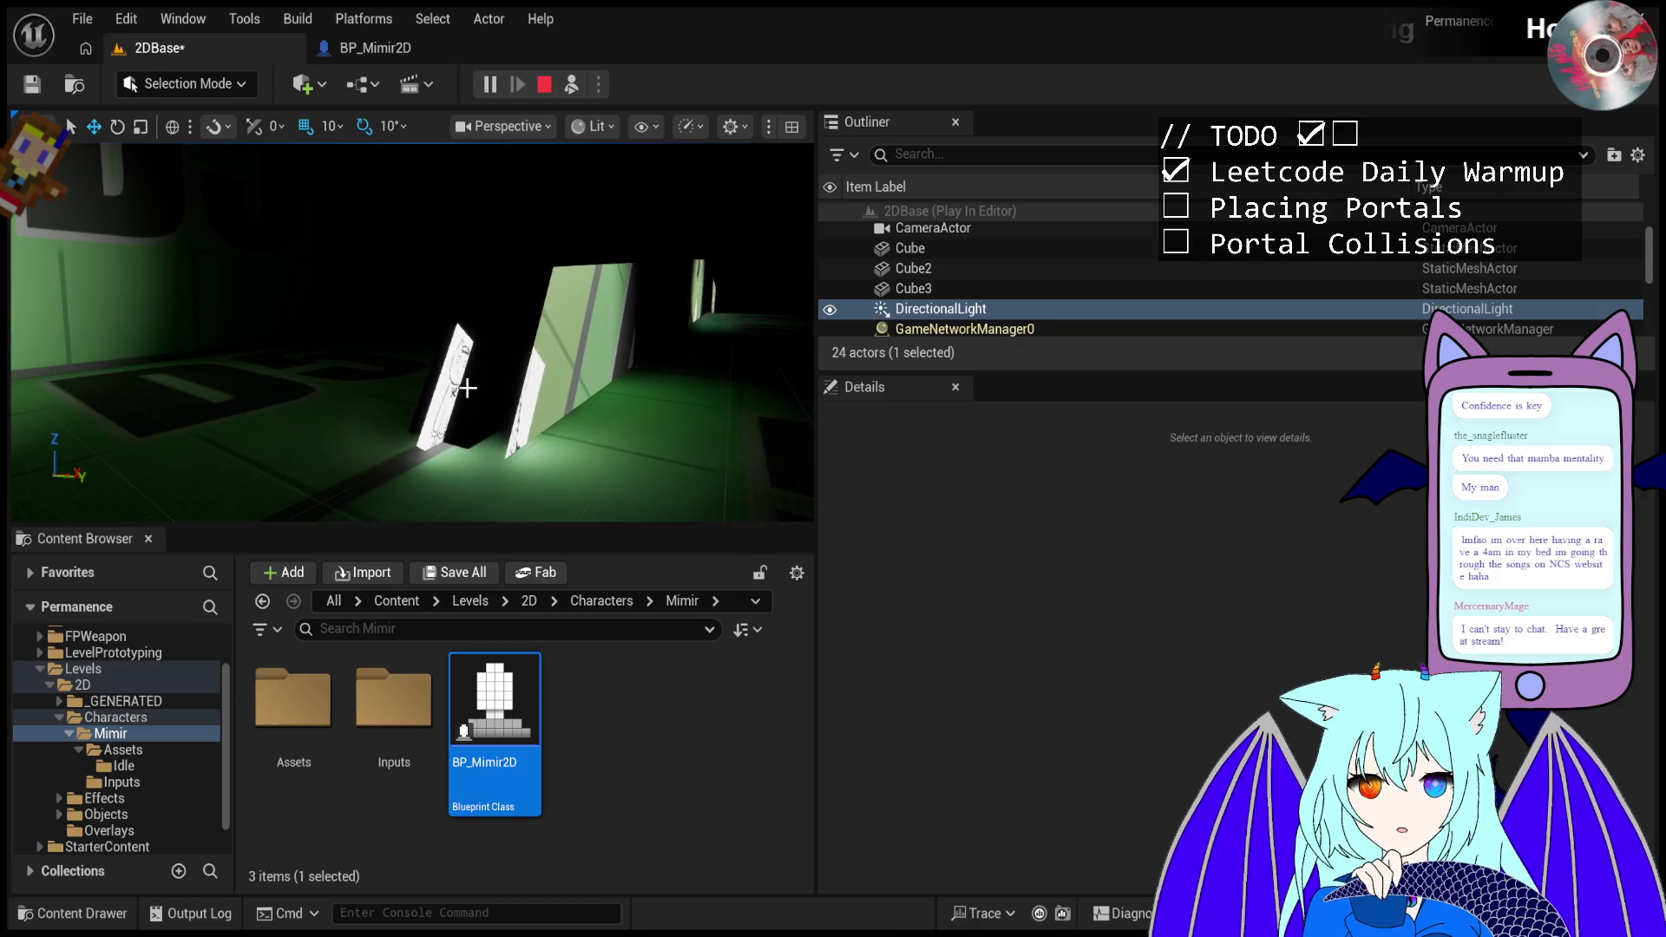
{"action": "left_click", "coordinate": [452, 401]}
{"action": "mouse_move", "coordinate": [642, 434]}
{"action": "left_mouse_down"}
{"action": "mouse_move", "coordinate": [598, 442]}
{"action": "mouse_move", "coordinate": [590, 464]}
{"action": "mouse_move", "coordinate": [542, 456]}
{"action": "left_mouse_up"}
{"action": "left_click", "coordinate": [545, 85]}
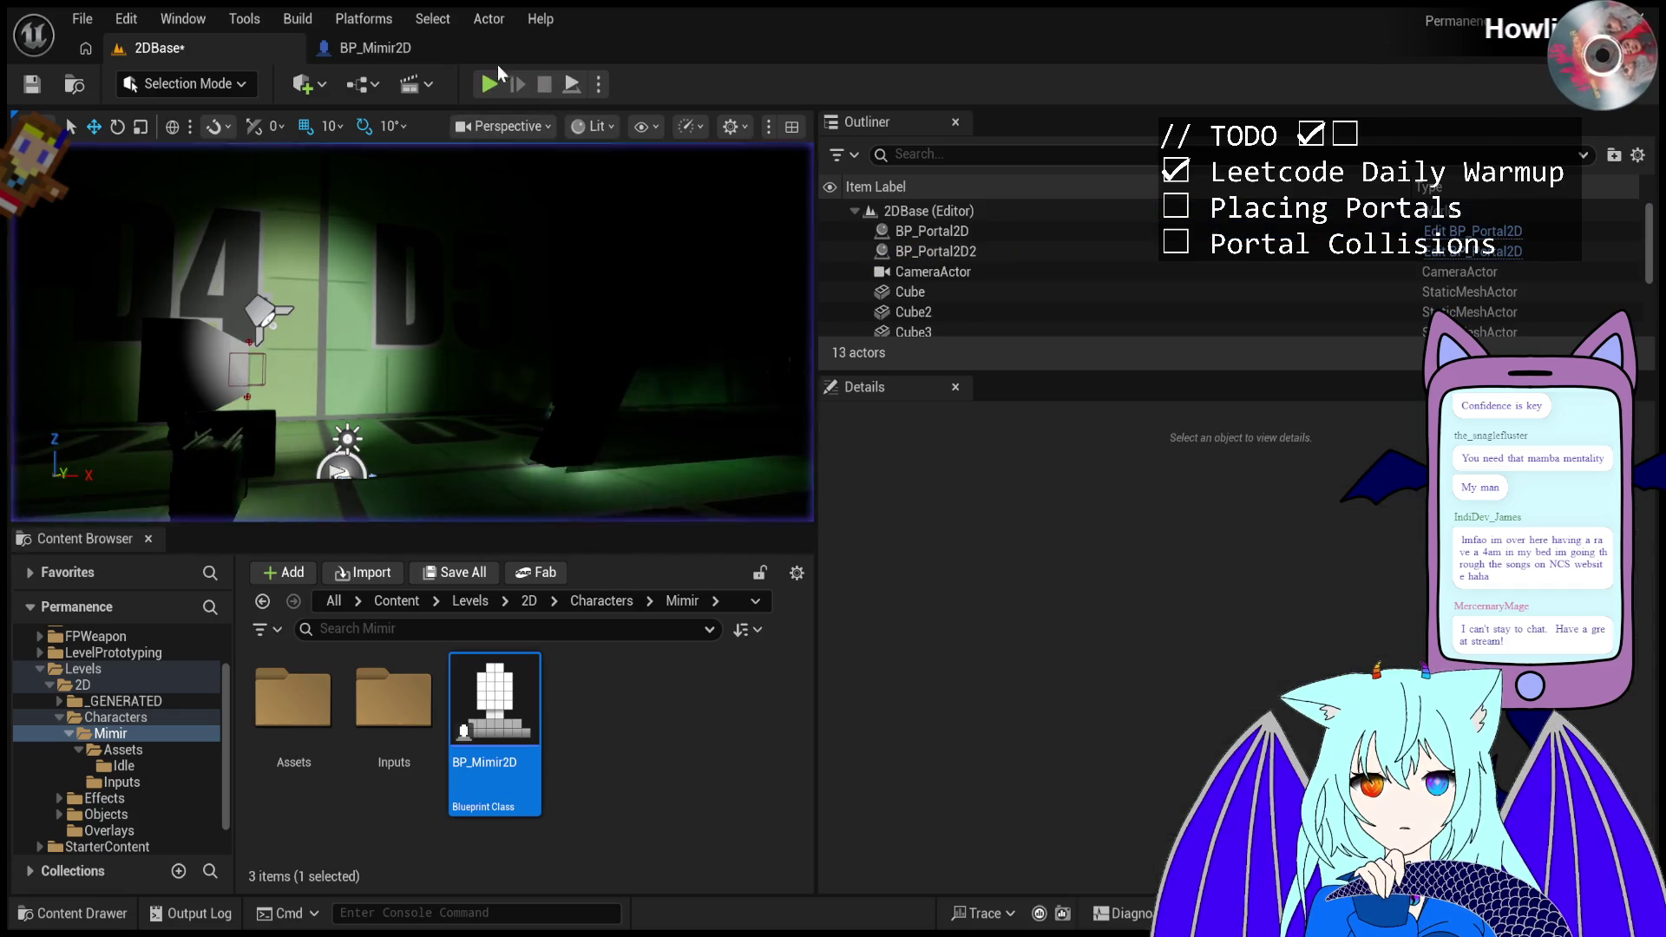
{"action": "left_click", "coordinate": [382, 50]}
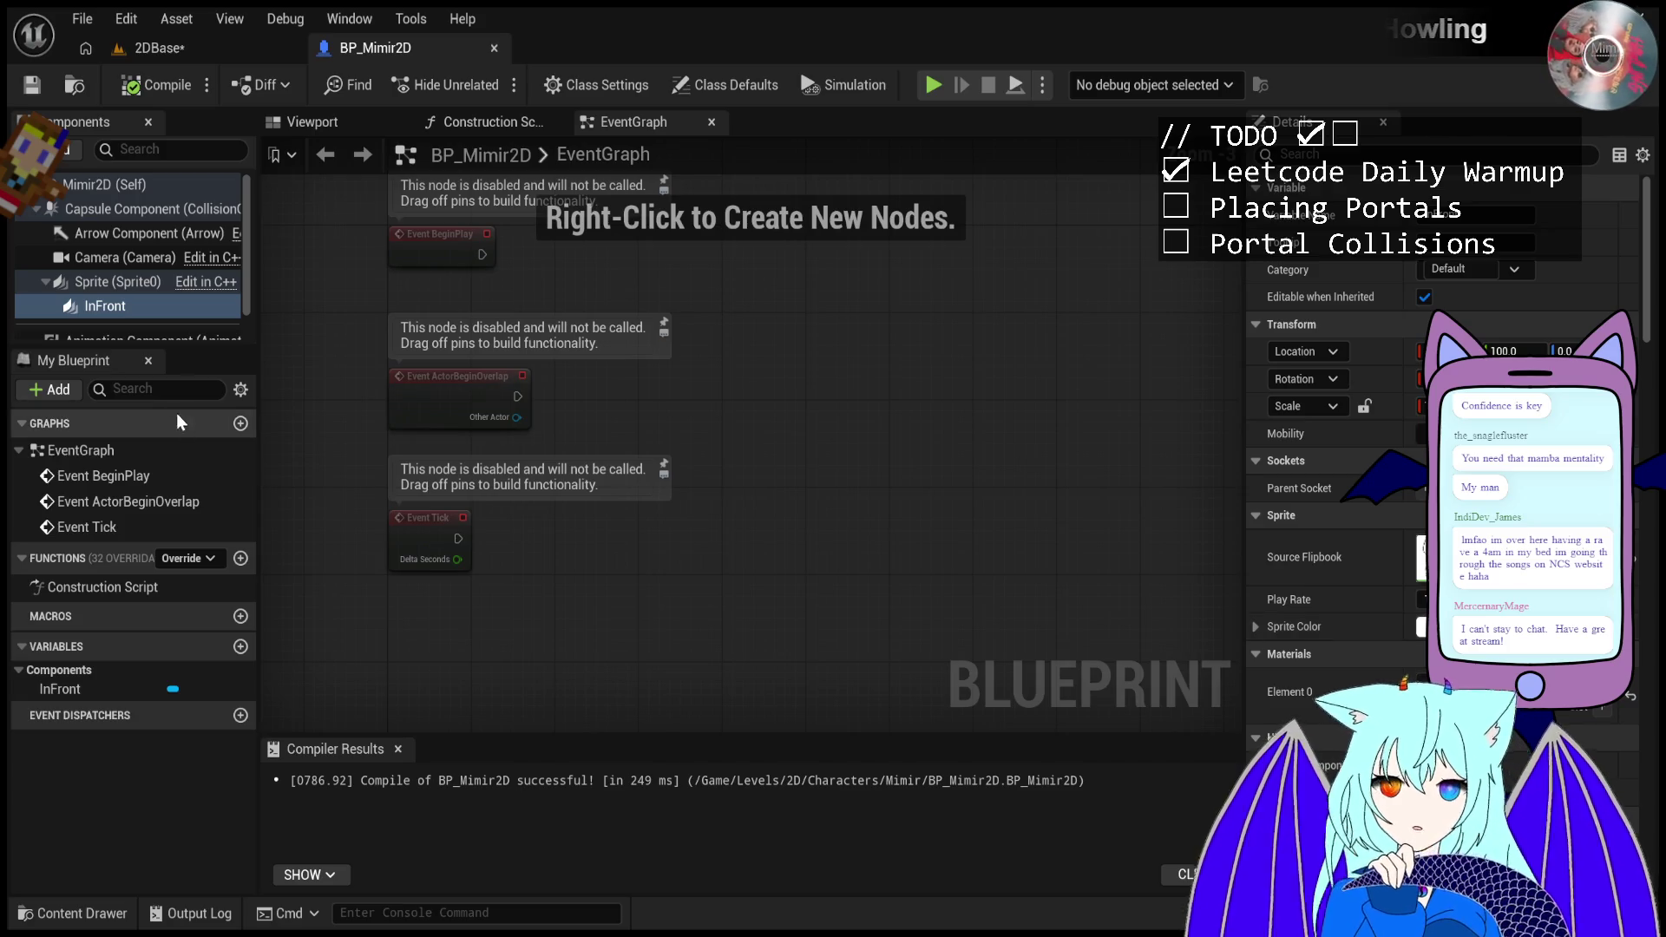
- Add a new Tags element to BP_Mimir2D's InFront component, compile, and play the level
{"action": "left_click", "coordinate": [130, 283]}
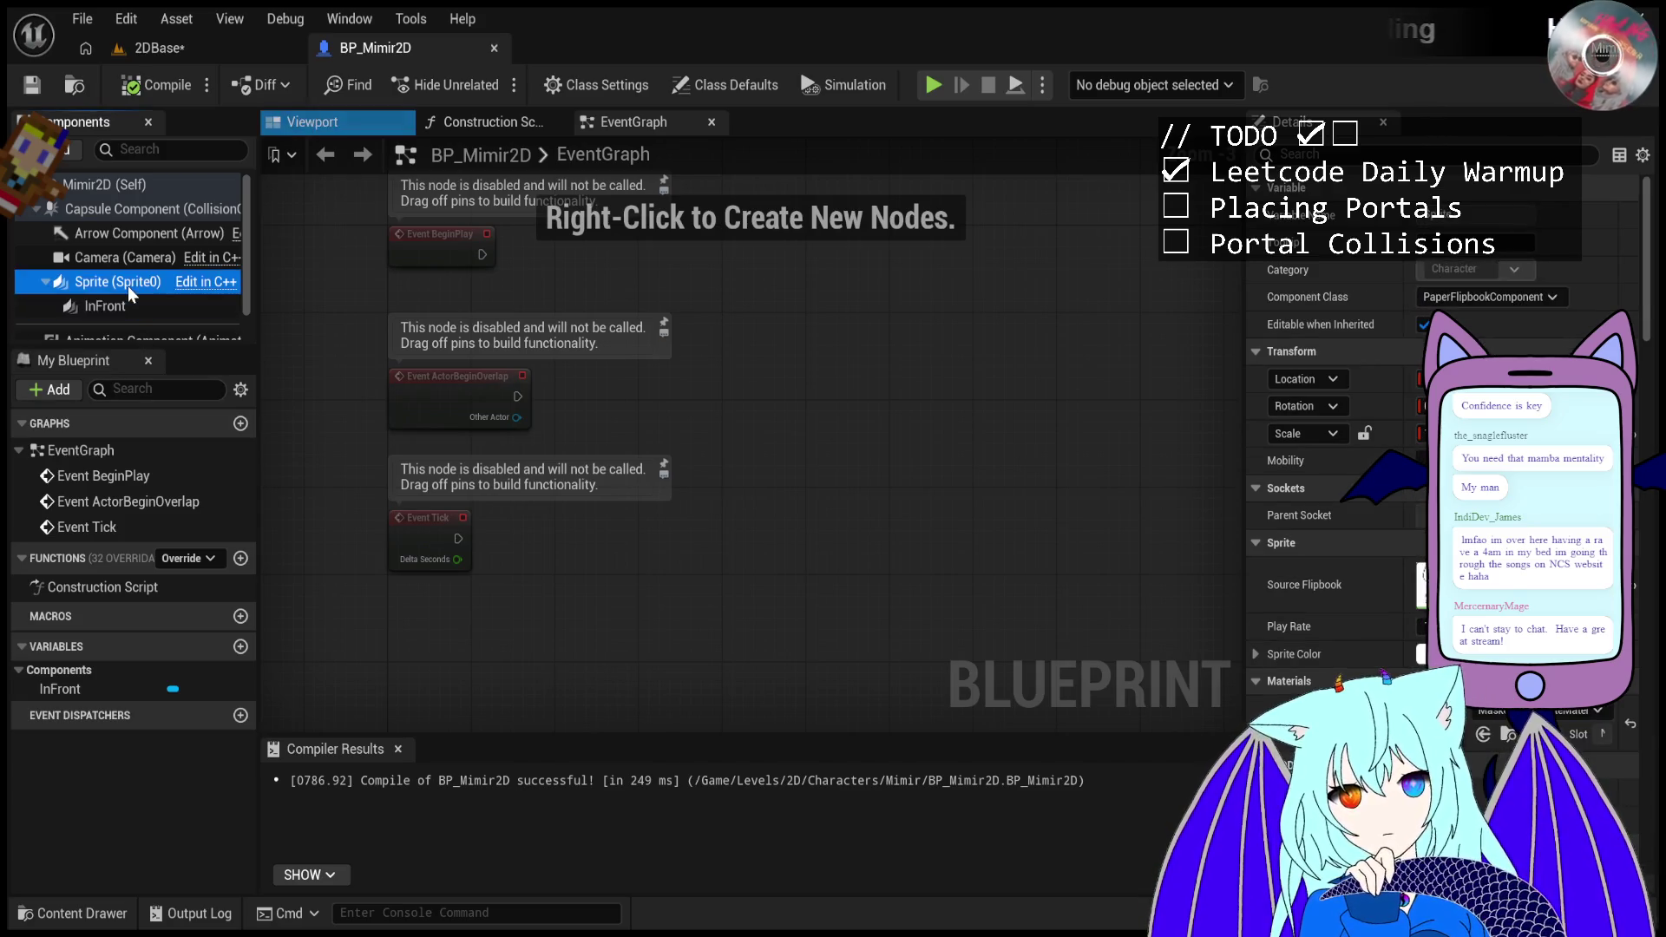
{"action": "scroll", "coordinate": [1375, 549], "scroll_direction": "down", "scroll_amount": 5}
{"action": "scroll", "coordinate": [1375, 549], "scroll_direction": "up", "scroll_amount": 5}
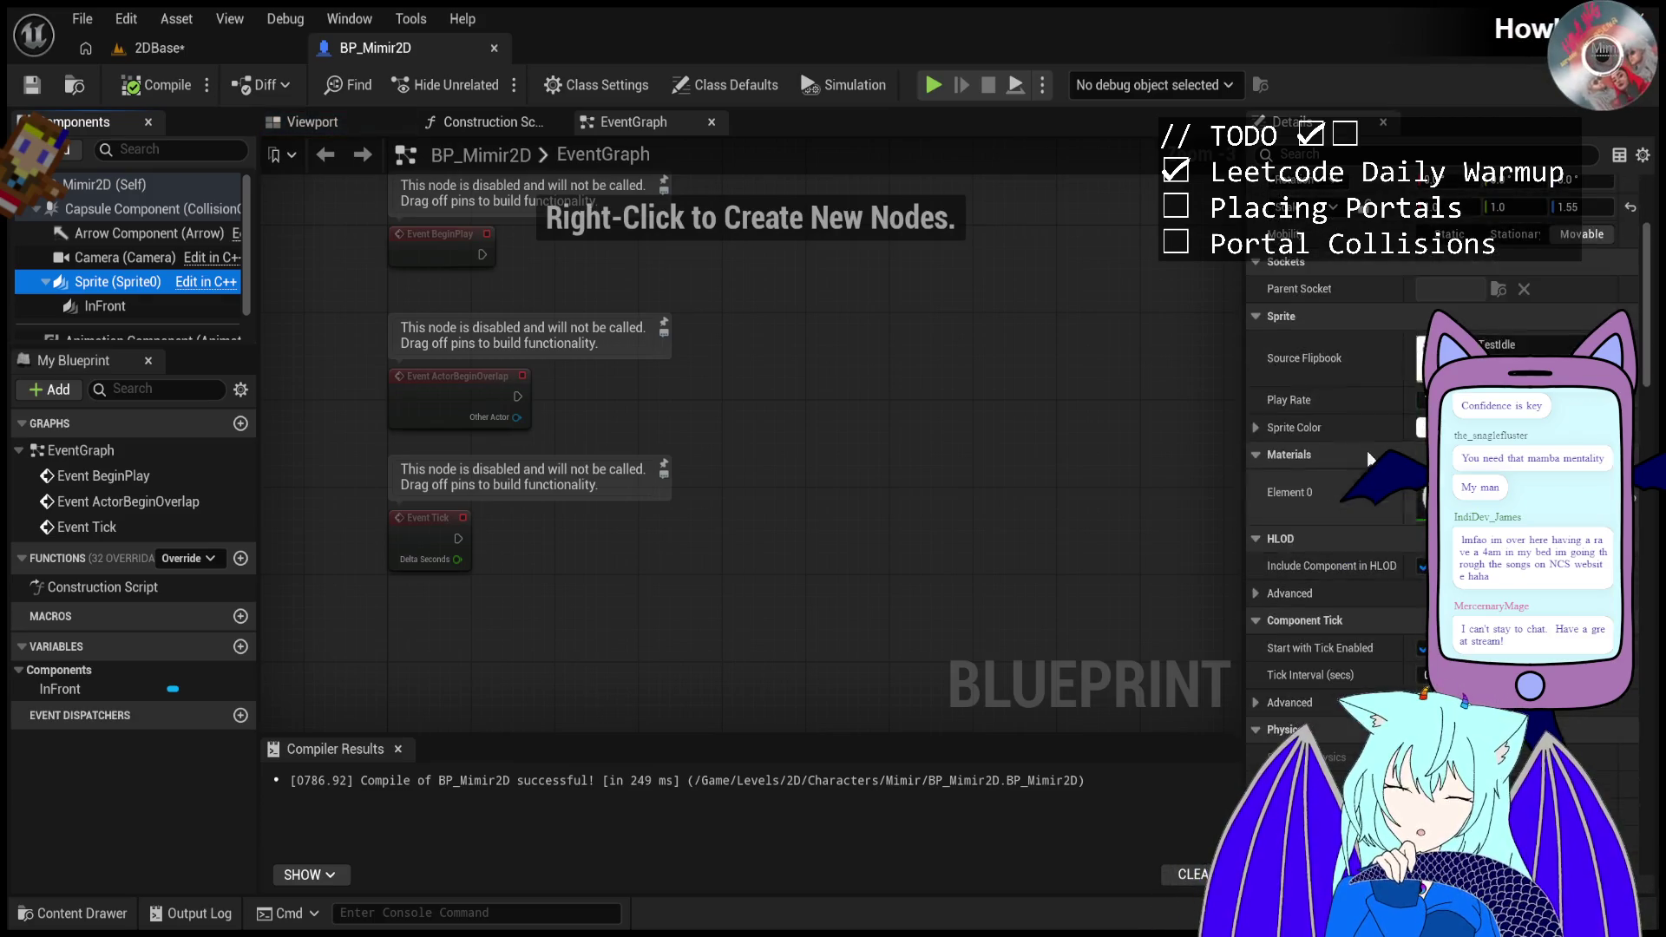
{"action": "left_click", "coordinate": [1362, 154]}
{"action": "type", "text": "Tag"}
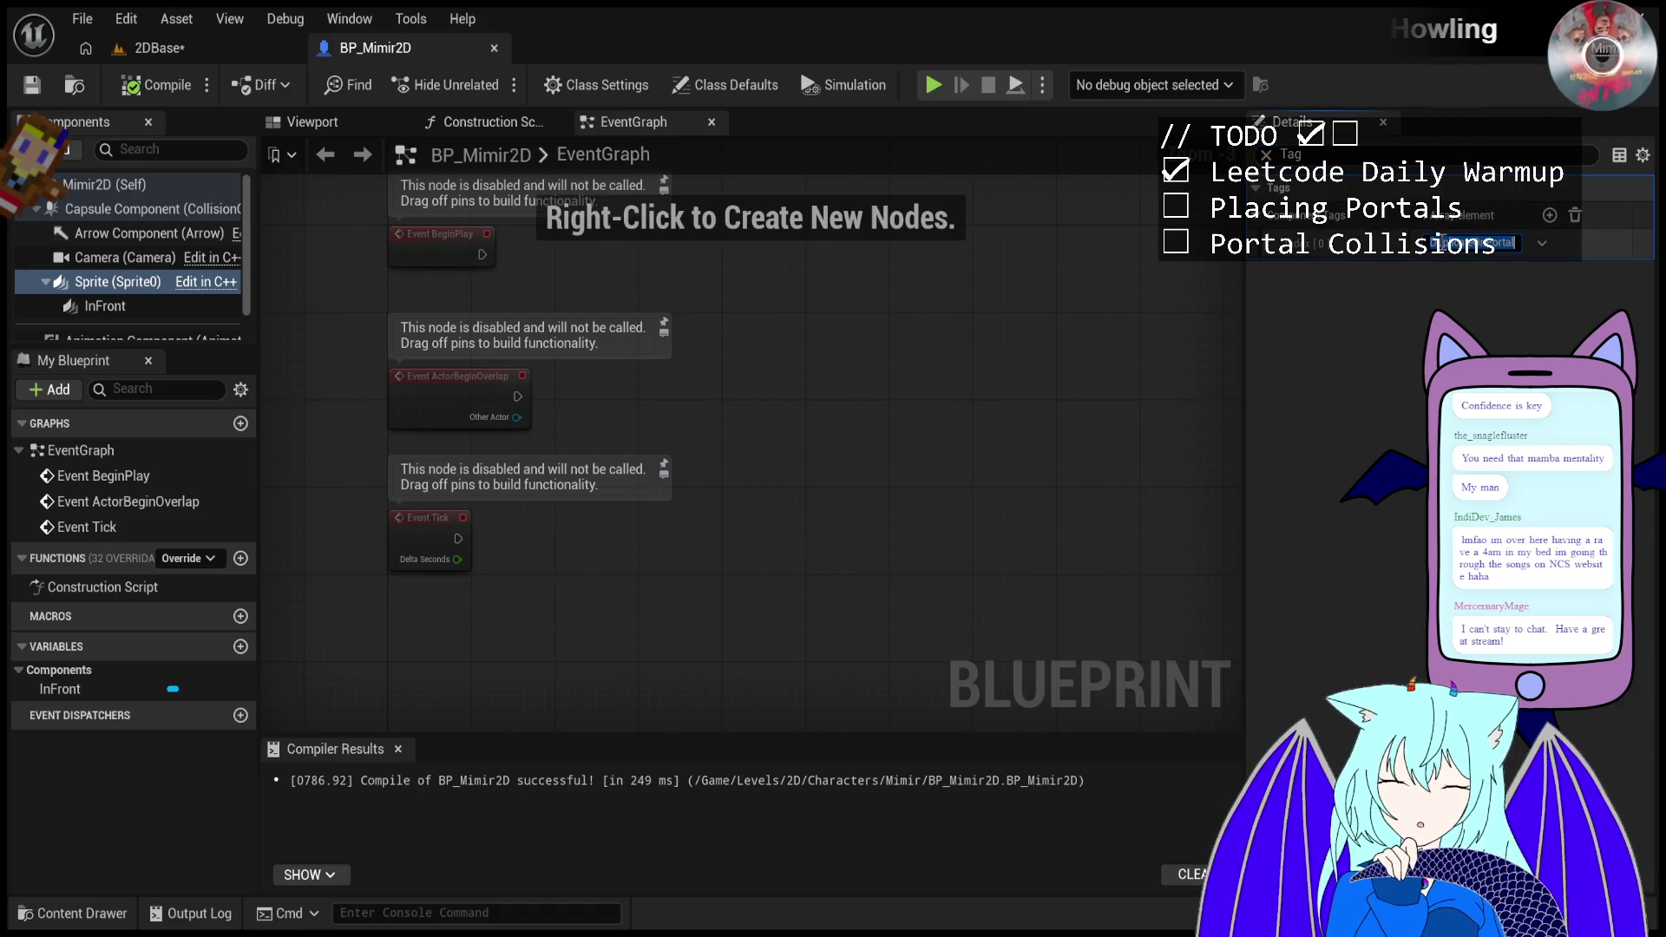
{"action": "left_click", "coordinate": [105, 305]}
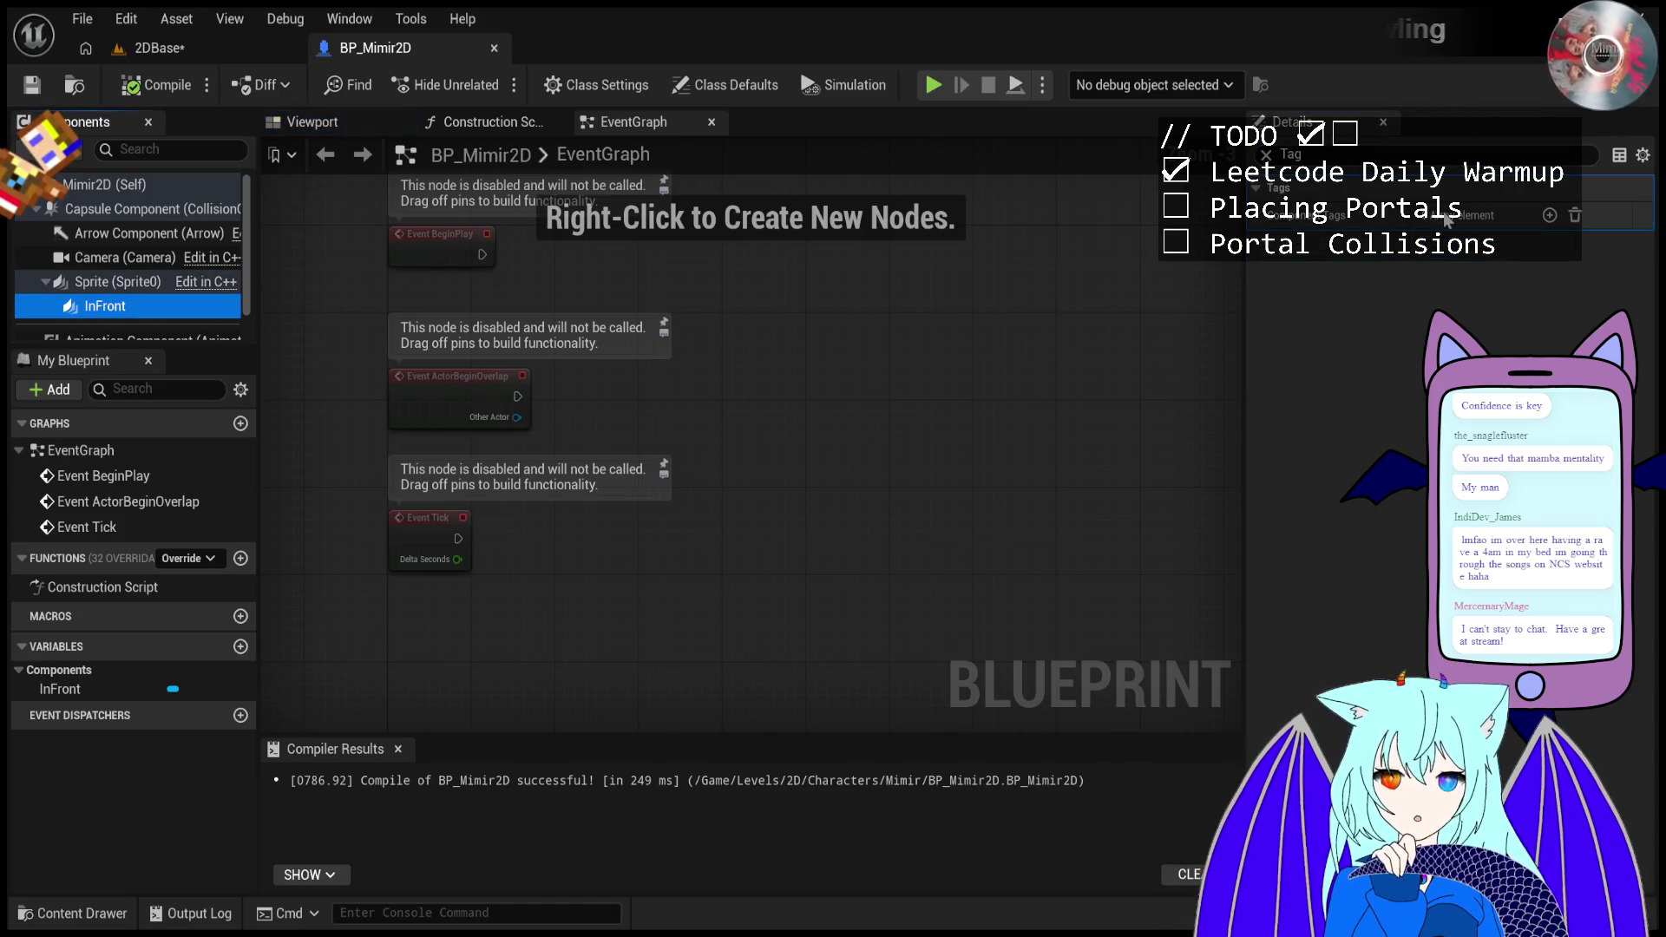
{"action": "left_click", "coordinate": [1549, 215]}
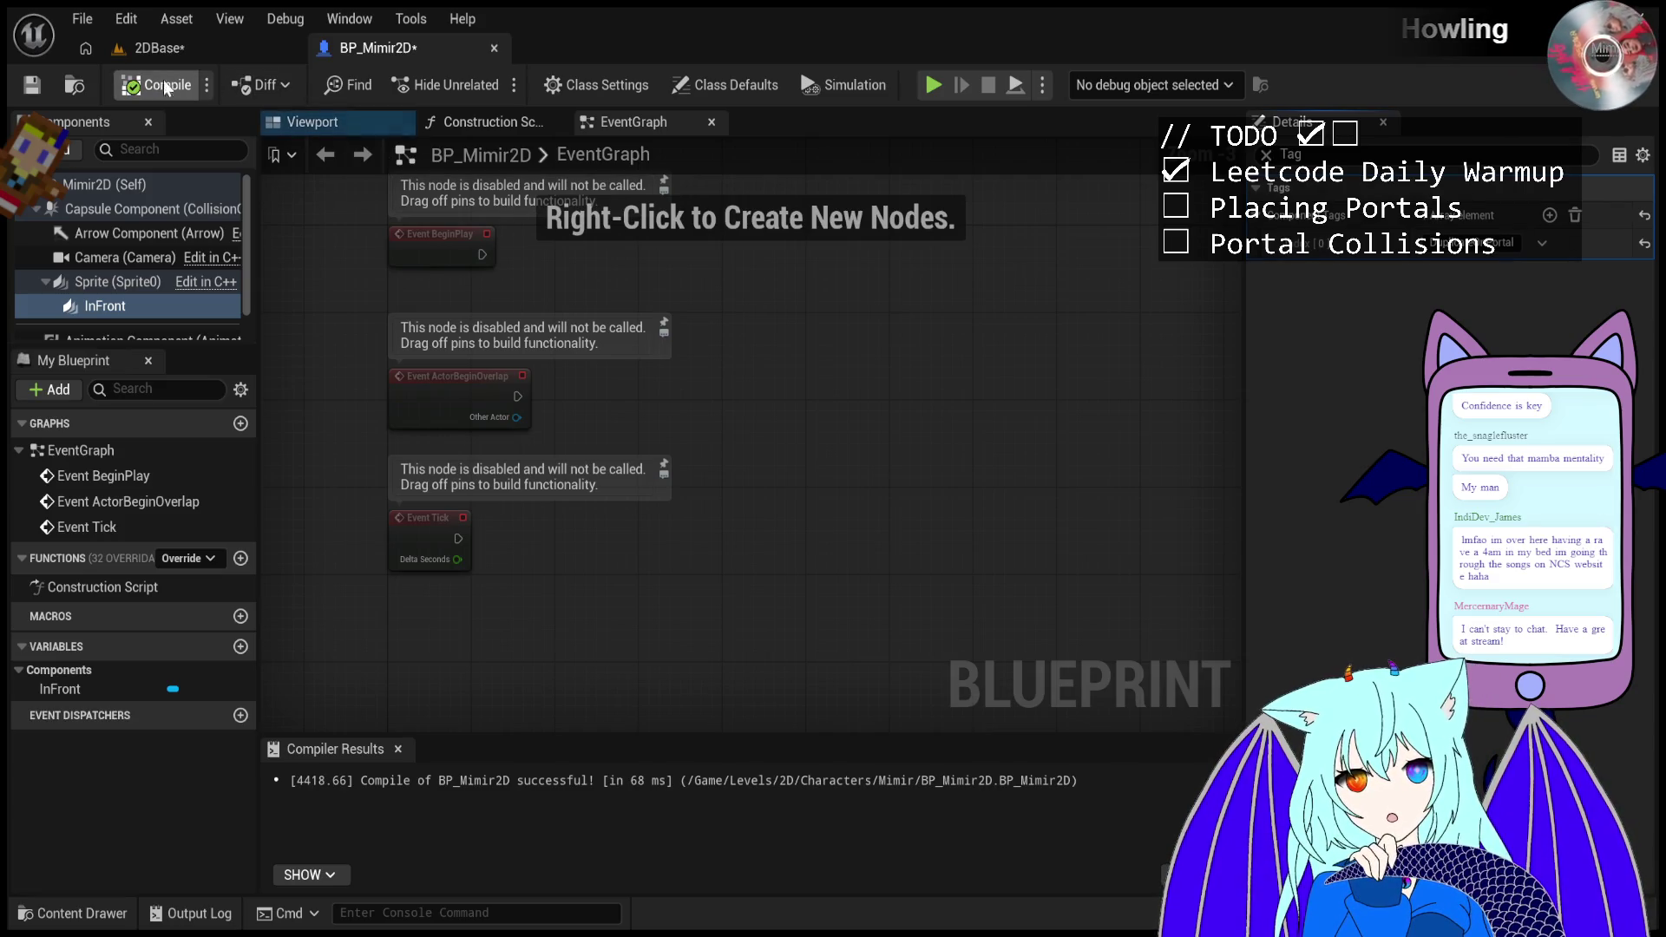
{"action": "left_click", "coordinate": [165, 51]}
{"action": "left_click", "coordinate": [488, 85]}
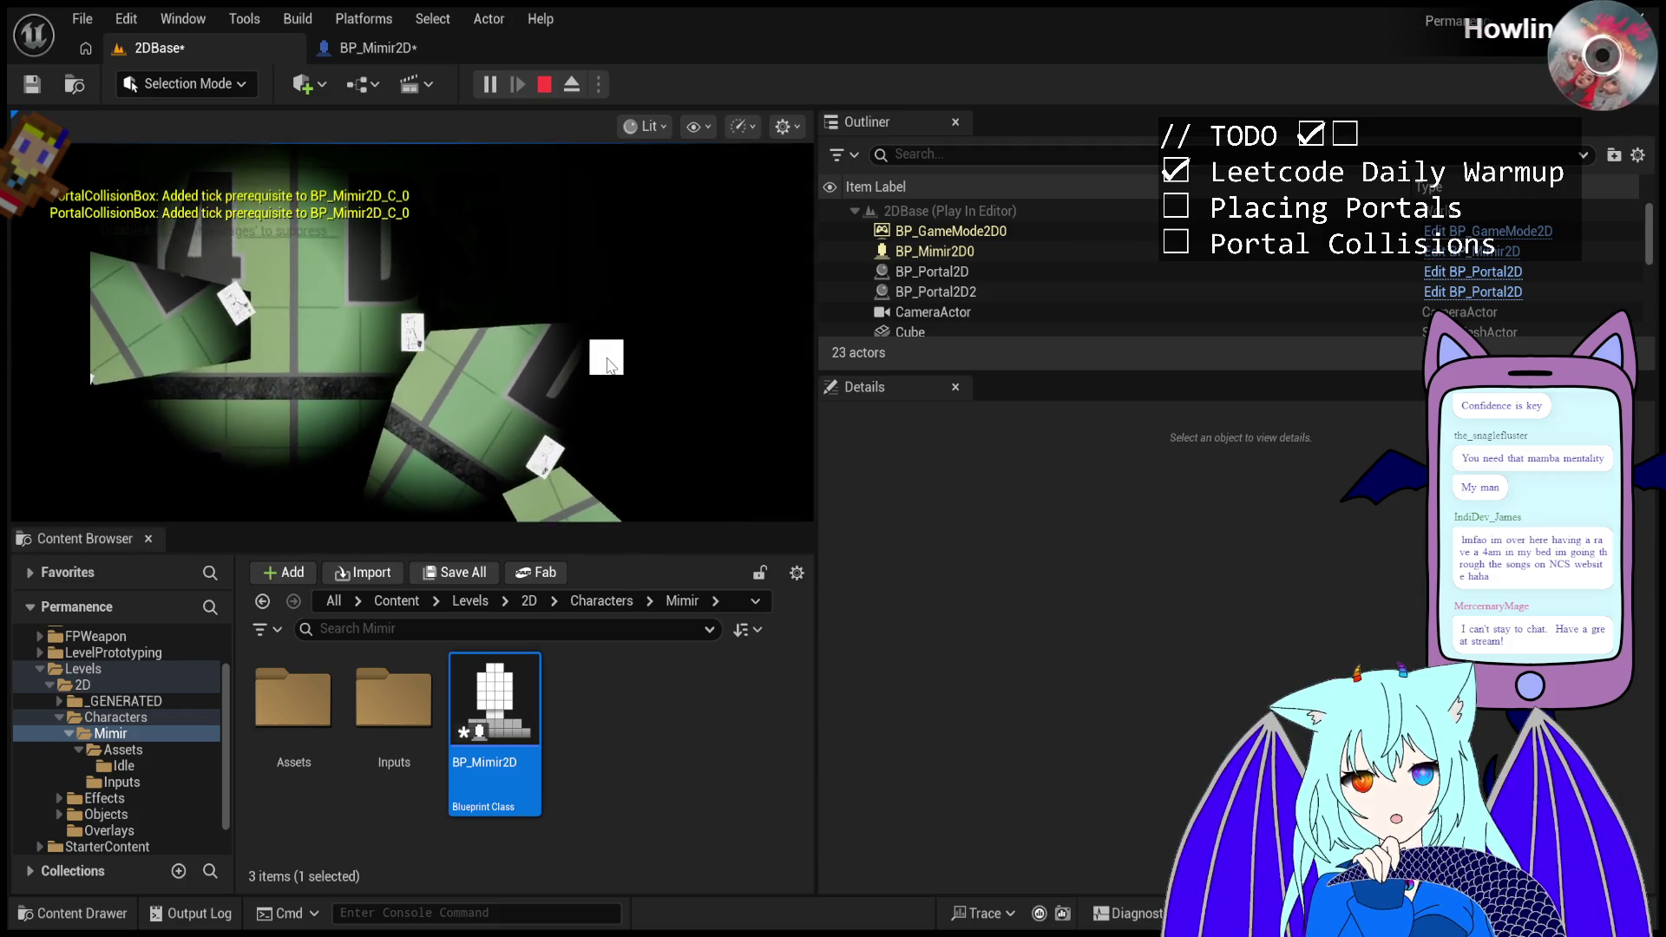
- Fire three portals at the darkened walls, then eject from the player to roam the scene
{"action": "left_click", "coordinate": [607, 362]}
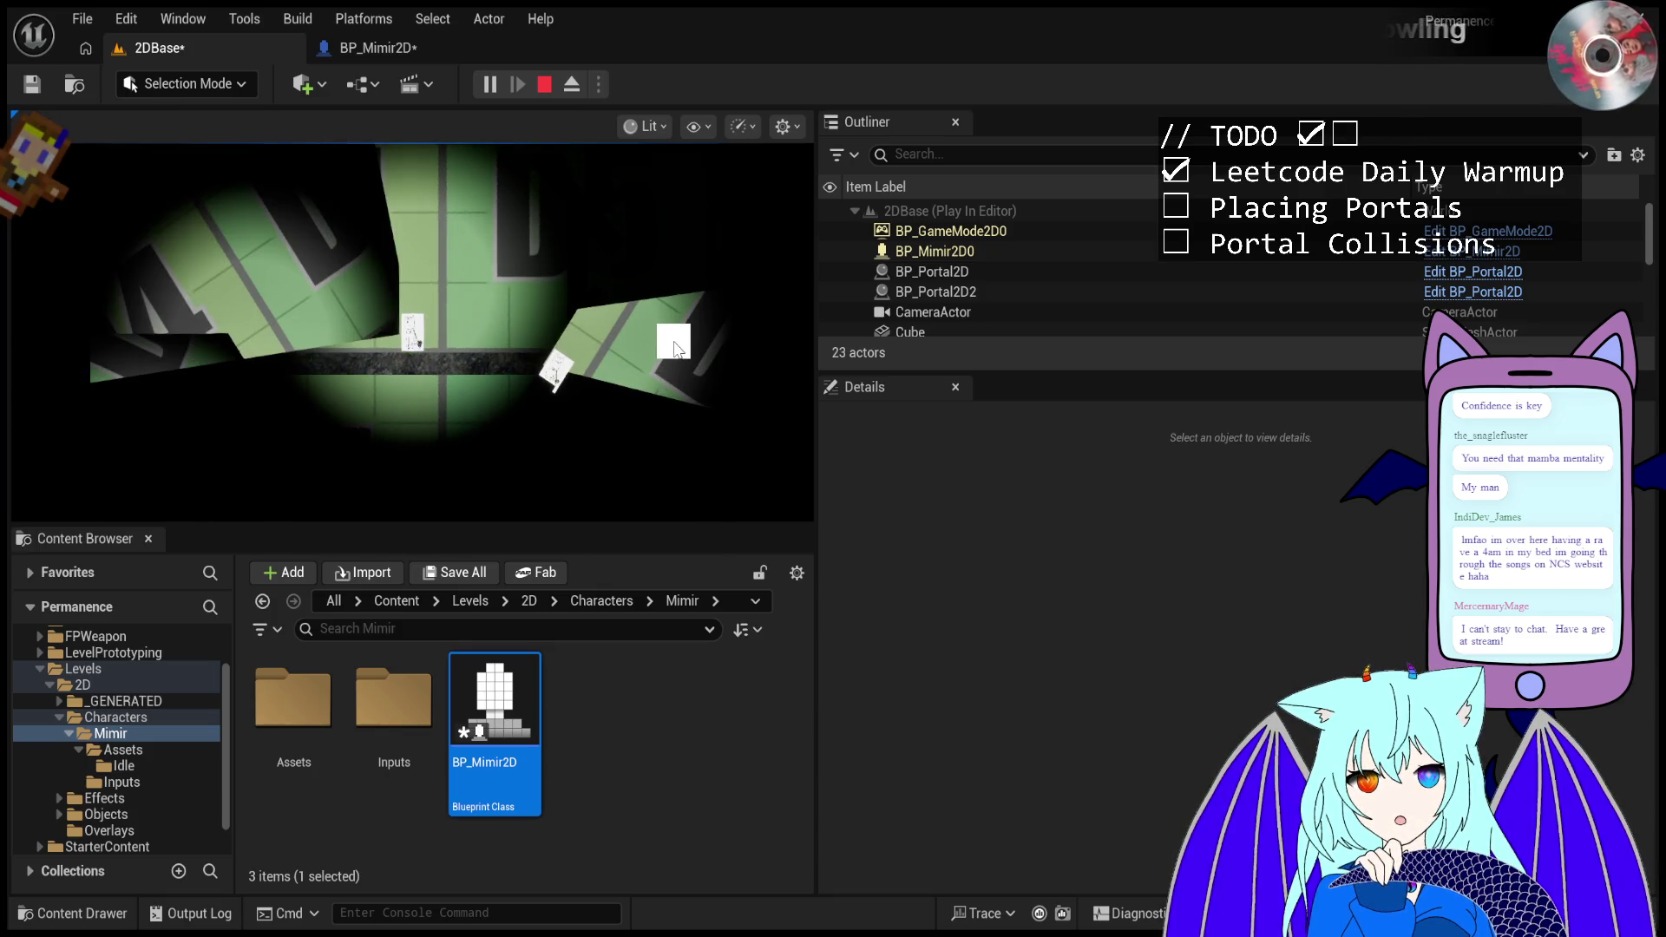
{"action": "left_click", "coordinate": [675, 363]}
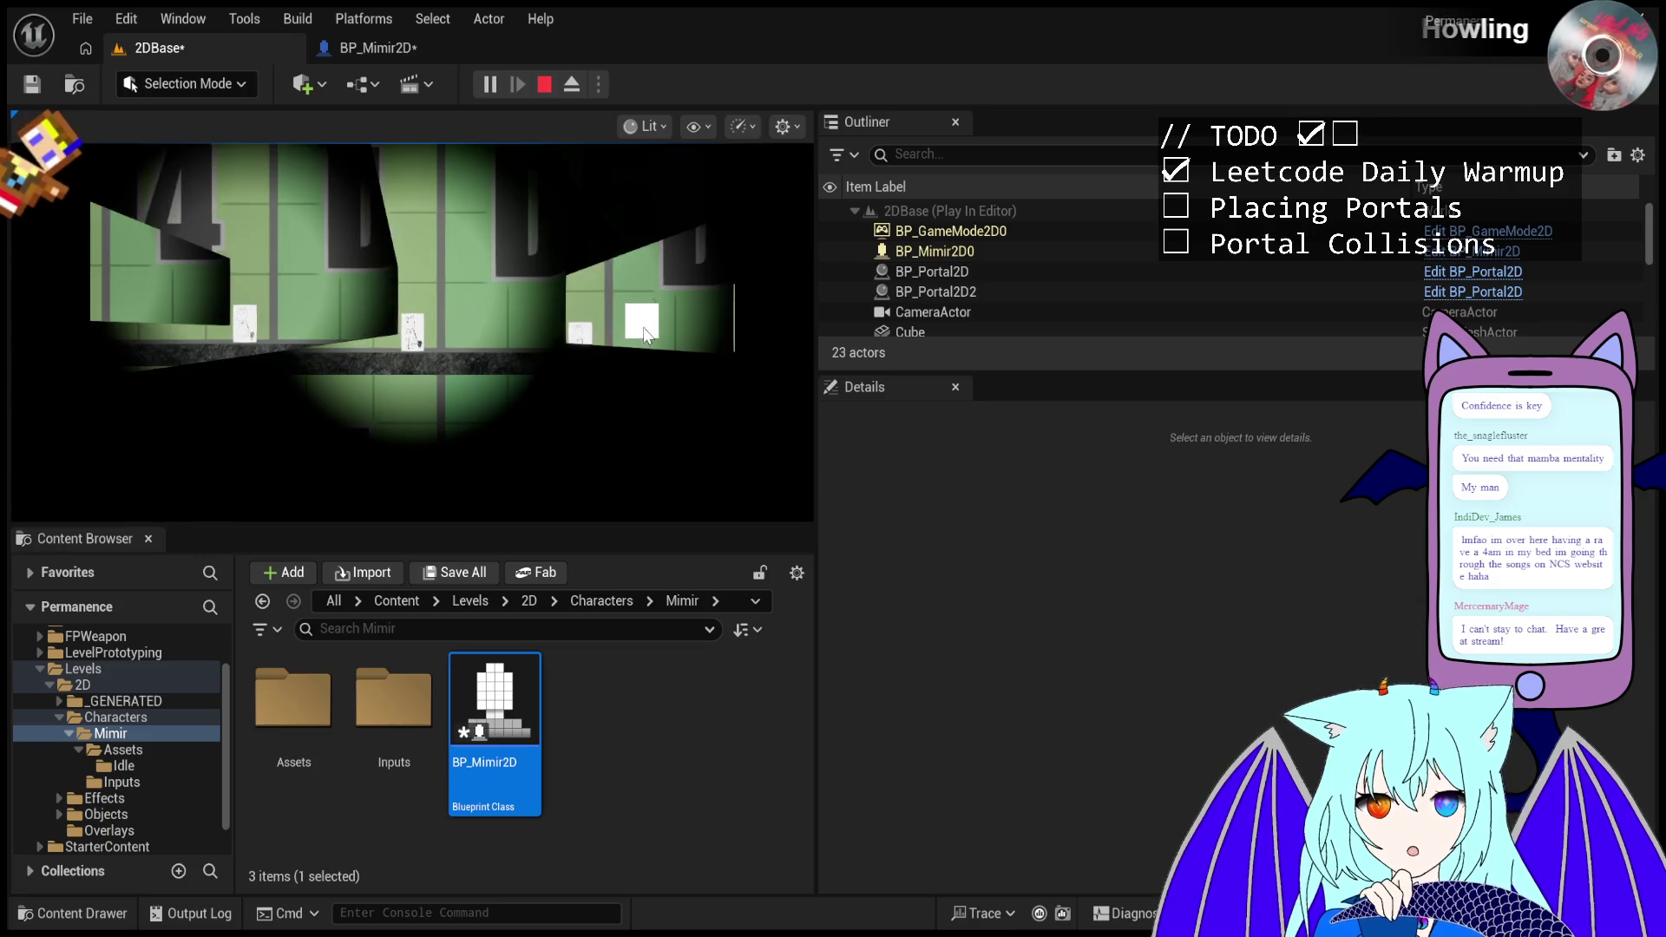
{"action": "left_click", "coordinate": [665, 380]}
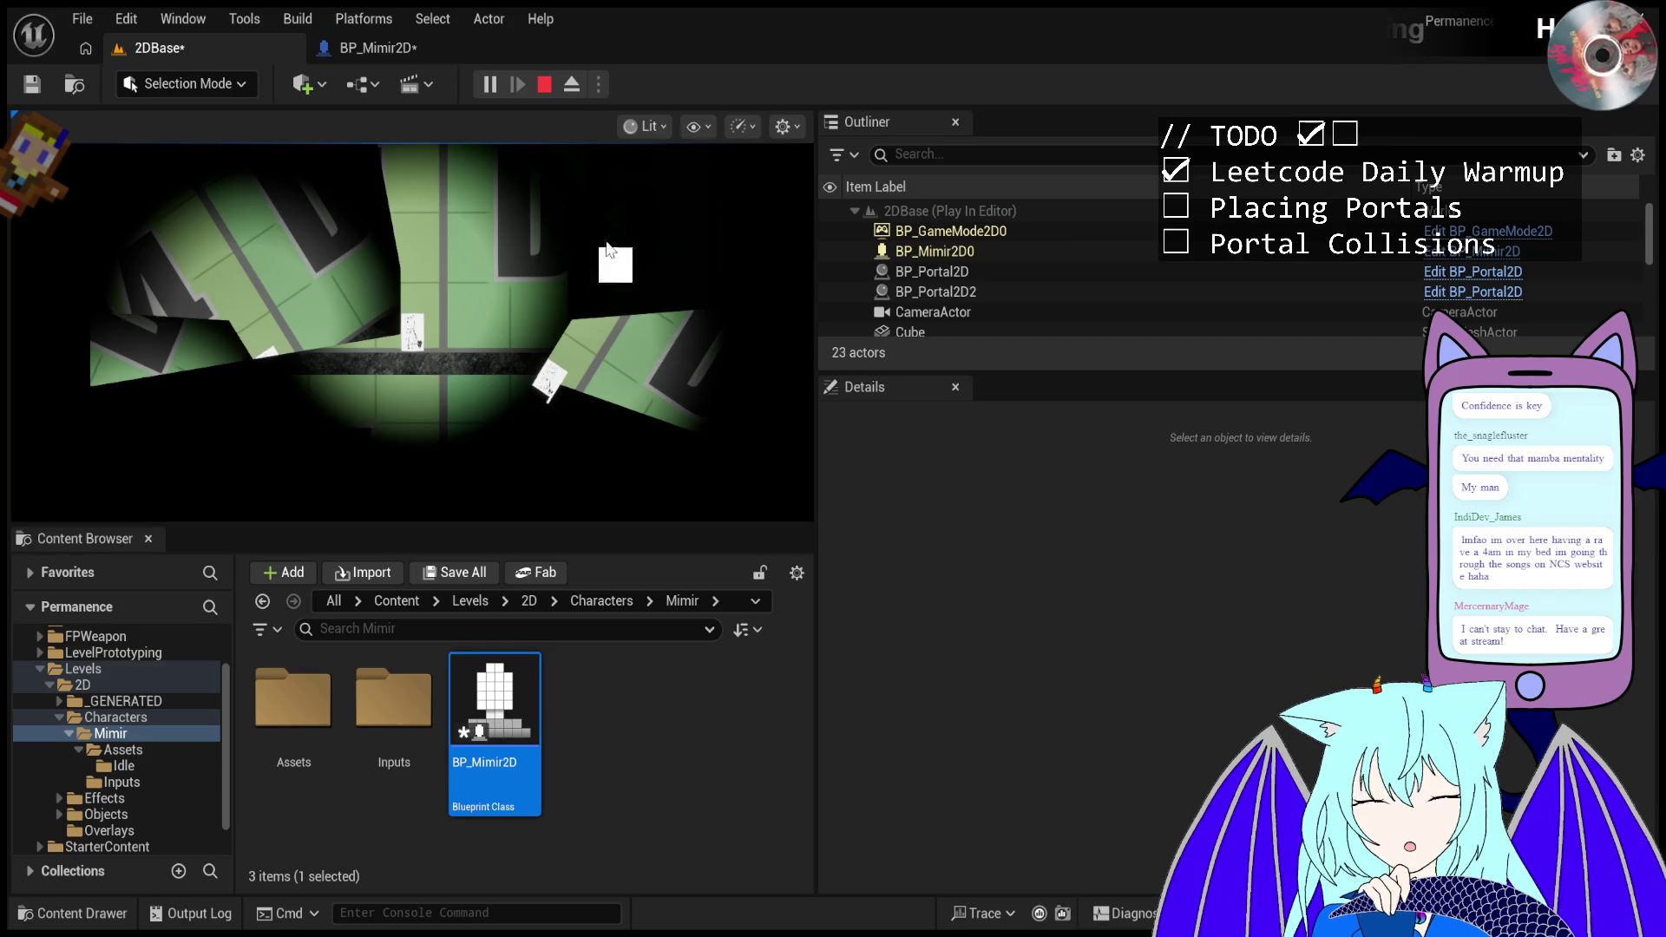
{"action": "left_click", "coordinate": [572, 85]}
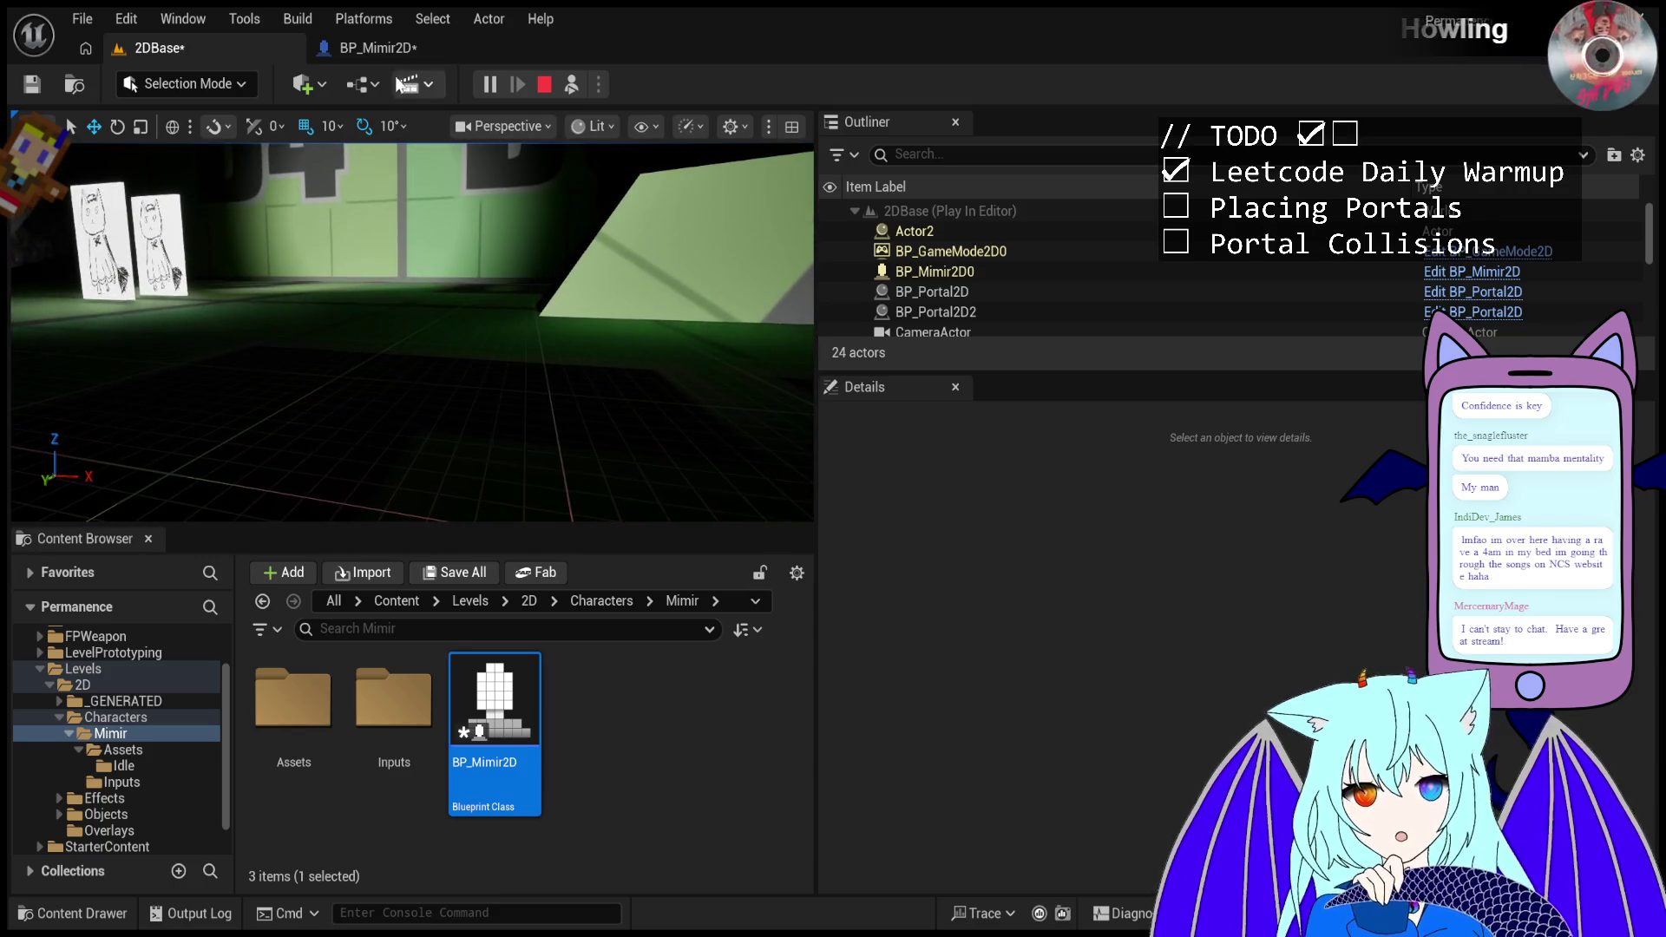
- In BP_Mimir2D, inspect the Sprite and InFront components, reset InFront's Tags, and orbit the preview edge-on
{"action": "left_click", "coordinate": [371, 50]}
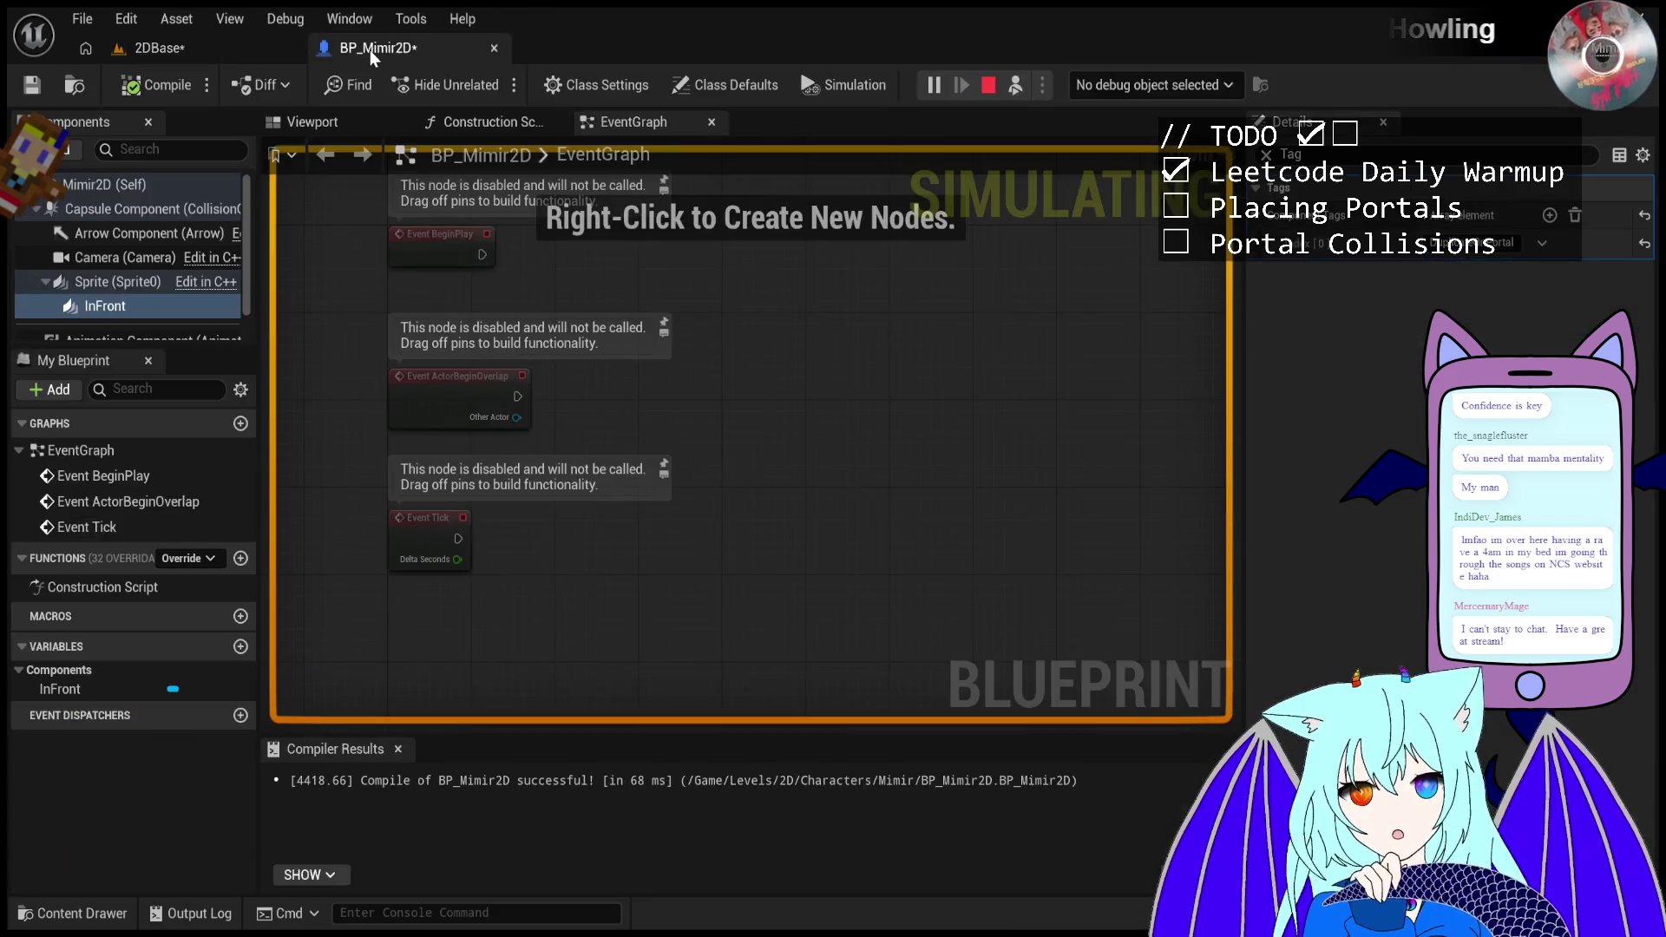
{"action": "left_click", "coordinate": [121, 284]}
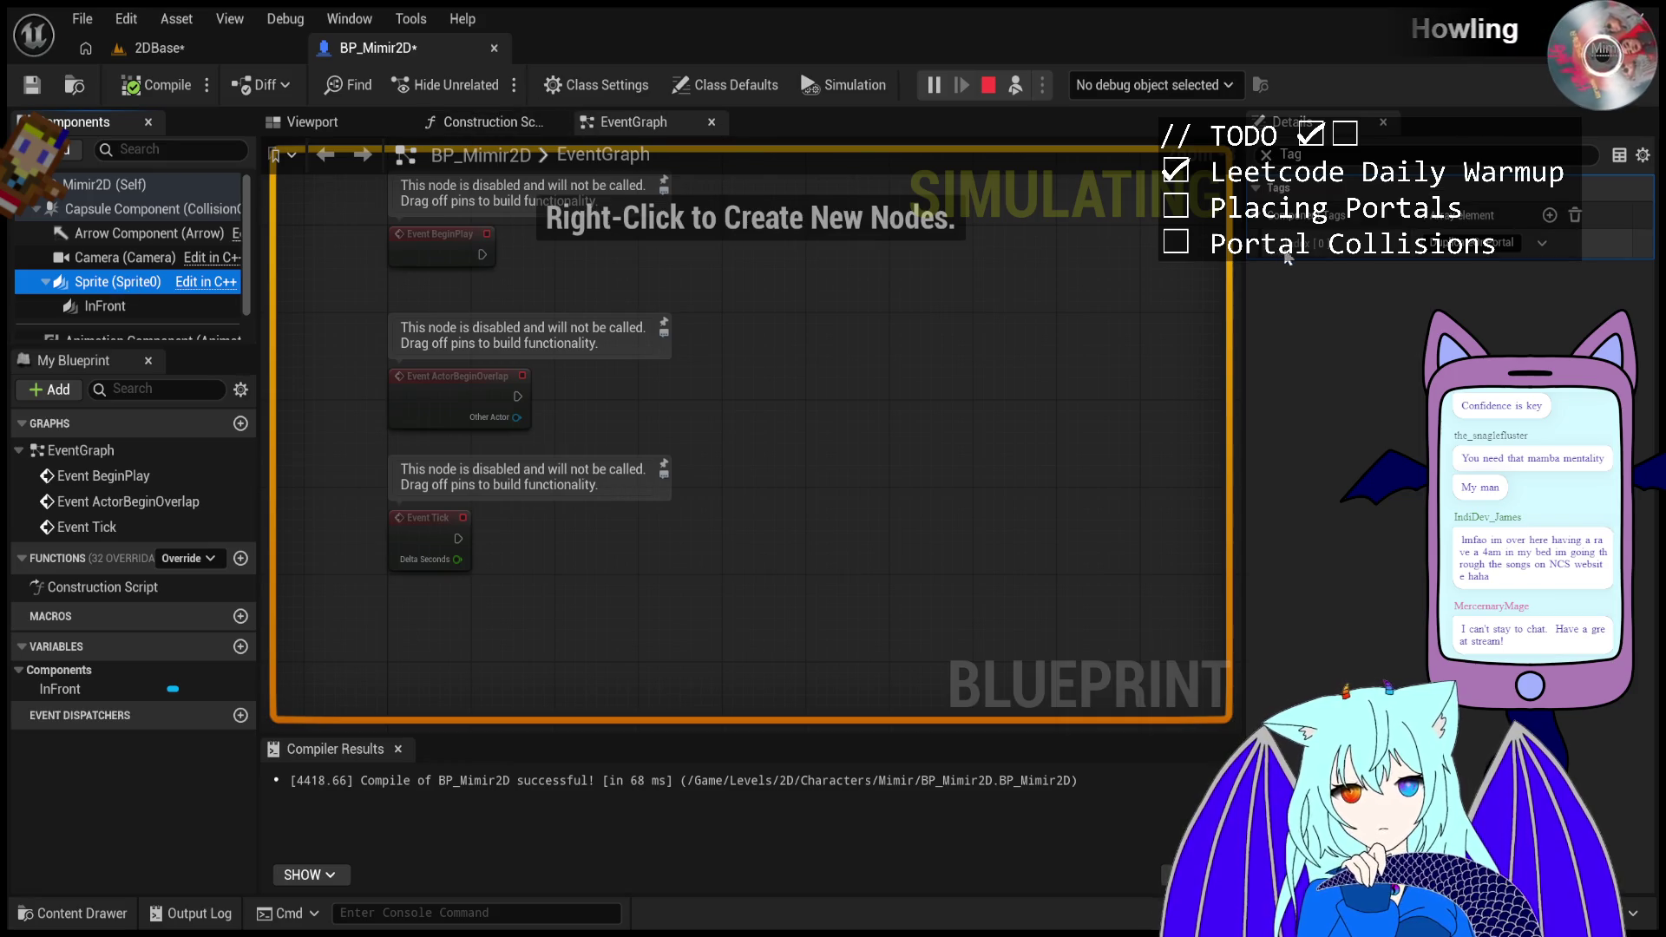
{"action": "left_click", "coordinate": [141, 304]}
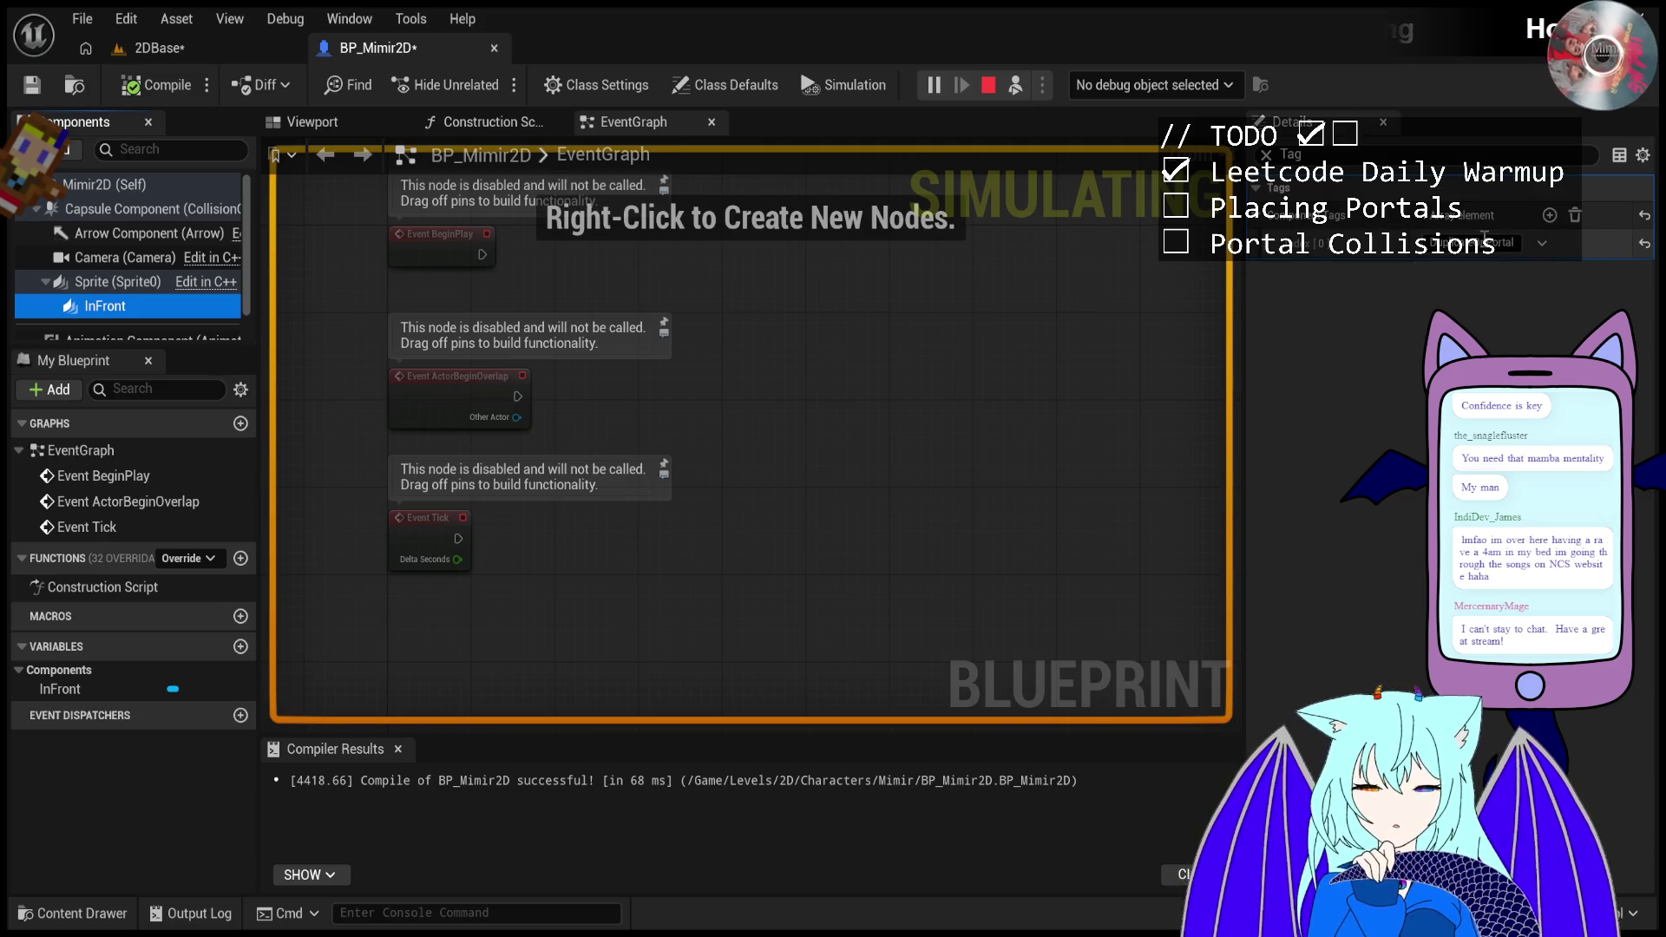
{"action": "left_click", "coordinate": [1648, 217]}
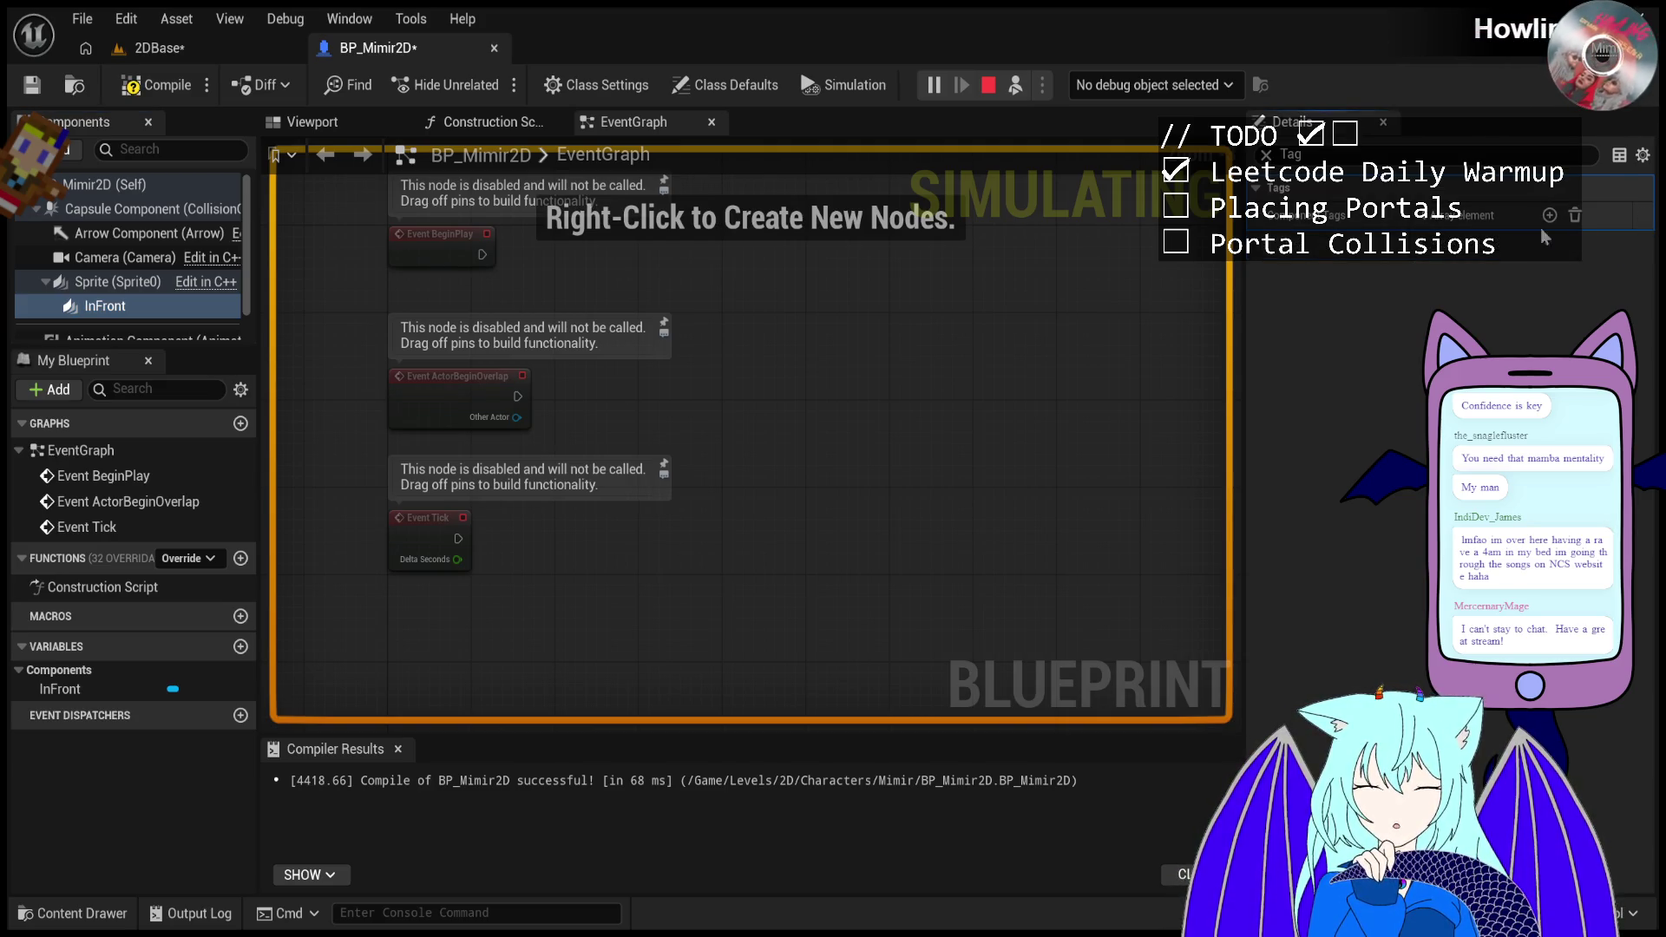
{"action": "left_click", "coordinate": [119, 283]}
{"action": "left_click", "coordinate": [347, 138]}
{"action": "mouse_move", "coordinate": [485, 364]}
{"action": "left_mouse_down"}
{"action": "mouse_move", "coordinate": [554, 369]}
{"action": "mouse_move", "coordinate": [384, 409]}
{"action": "mouse_move", "coordinate": [409, 406]}
{"action": "left_mouse_up"}
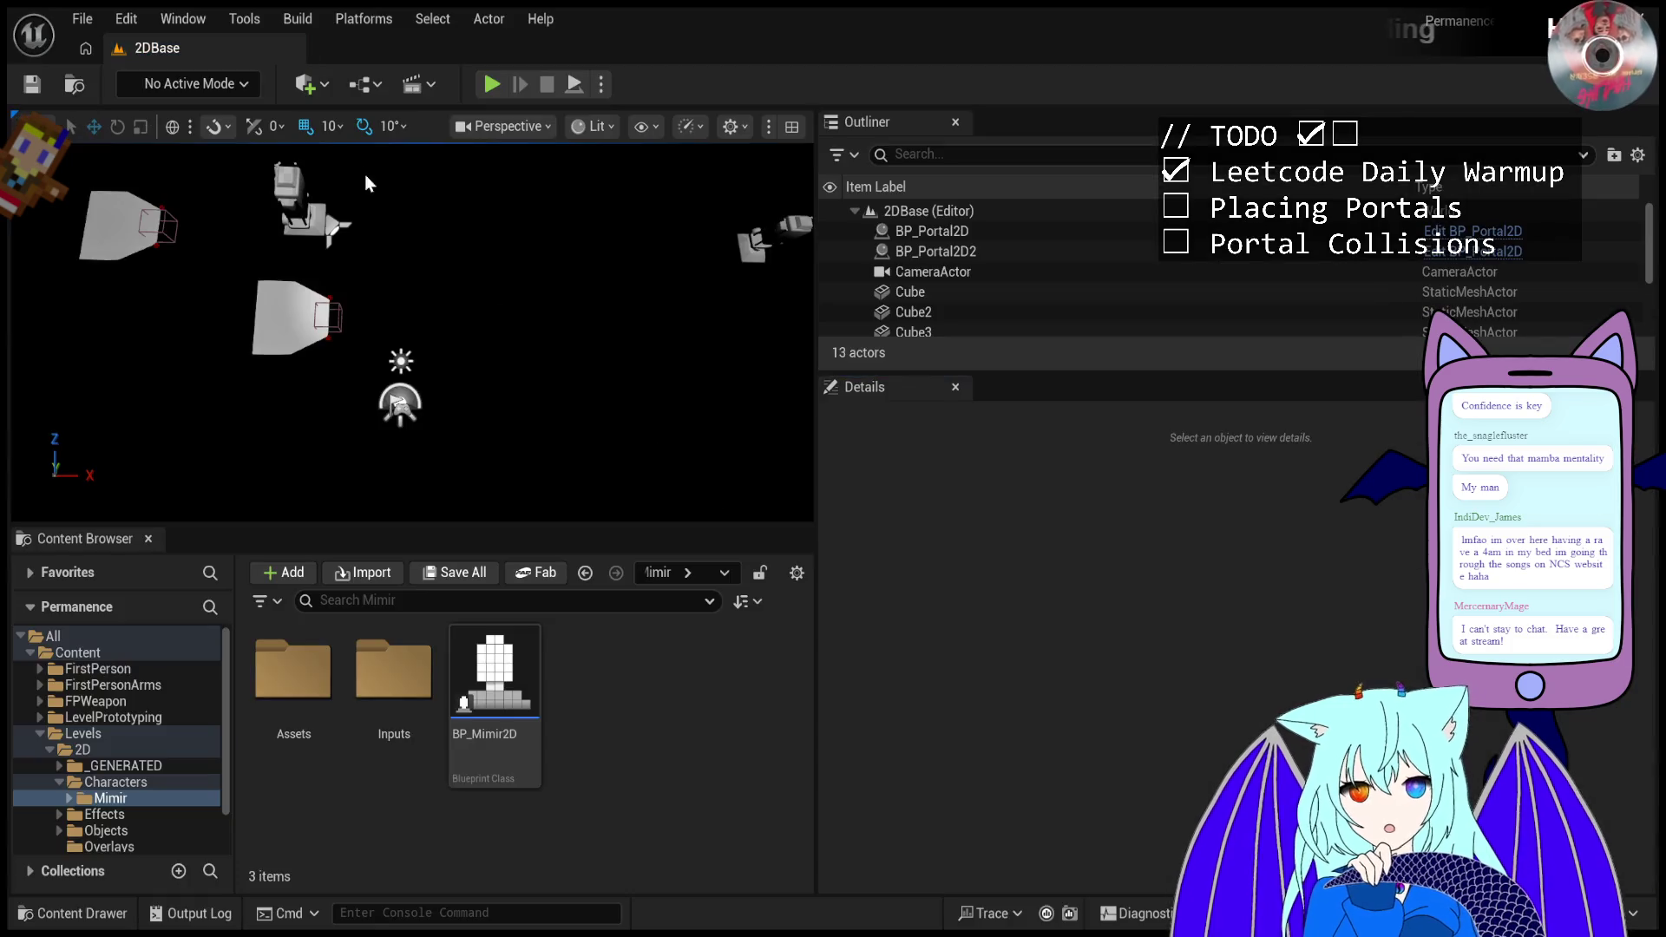
{"action": "scroll", "coordinate": [527, 399], "scroll_direction": "down", "scroll_amount": 5}
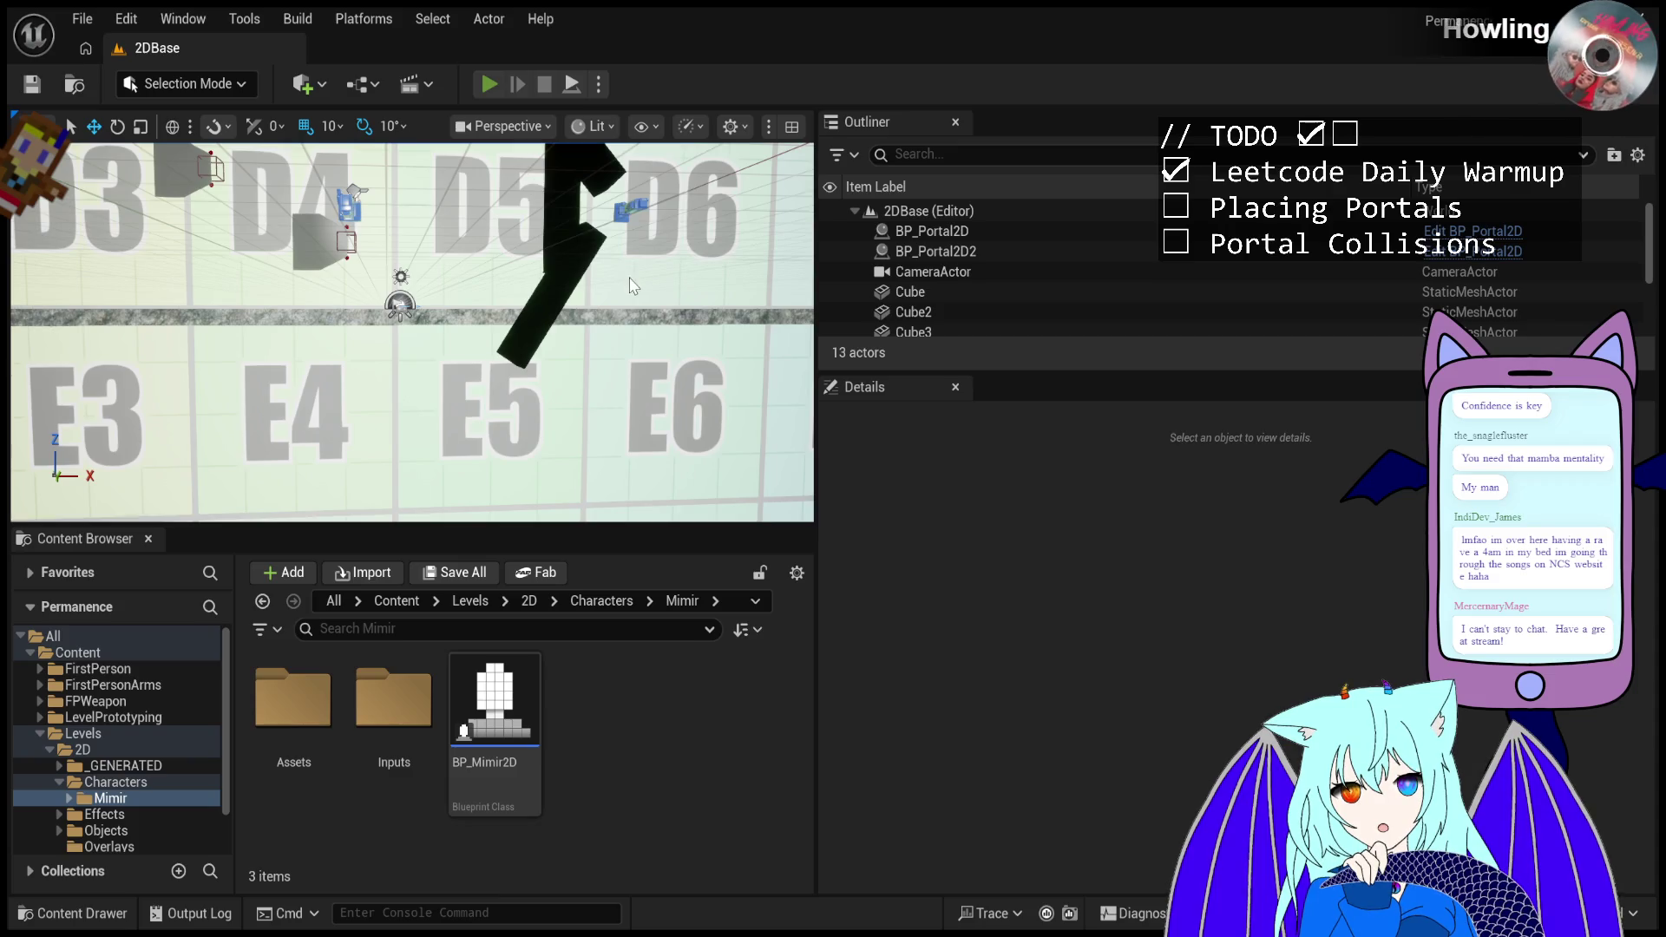
{"action": "key", "text": "alt+p"}
{"action": "key", "text": "Escape"}
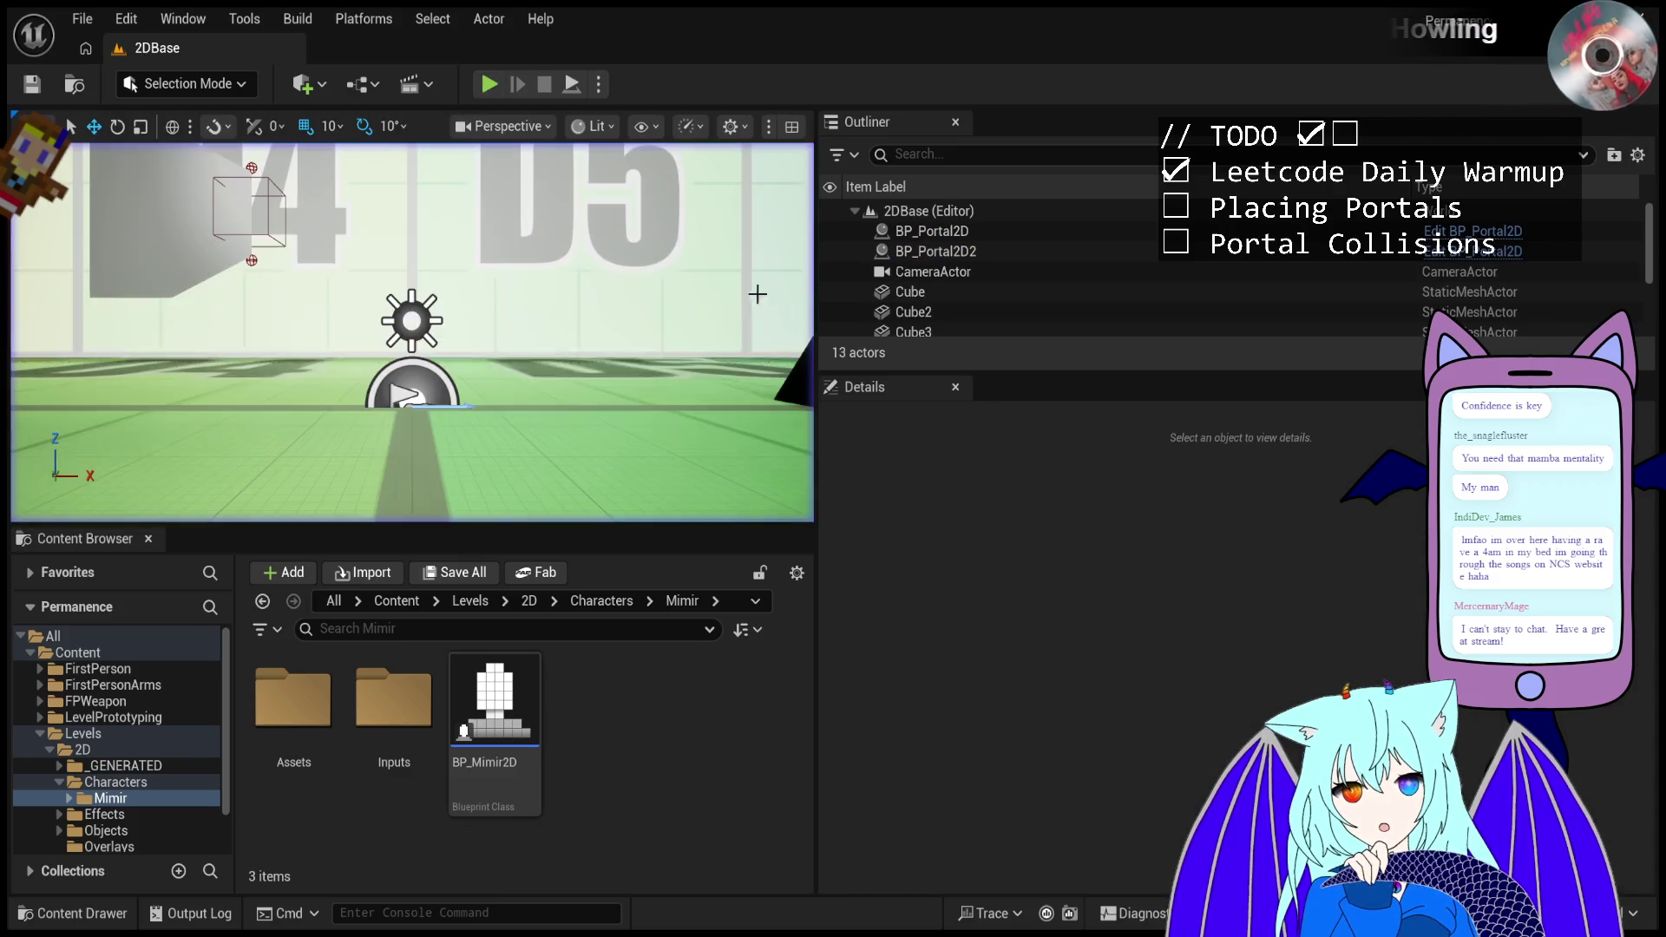
{"action": "scroll", "coordinate": [975, 300], "scroll_direction": "down", "scroll_amount": 1}
{"action": "scroll", "coordinate": [975, 299], "scroll_direction": "down", "scroll_amount": 2}
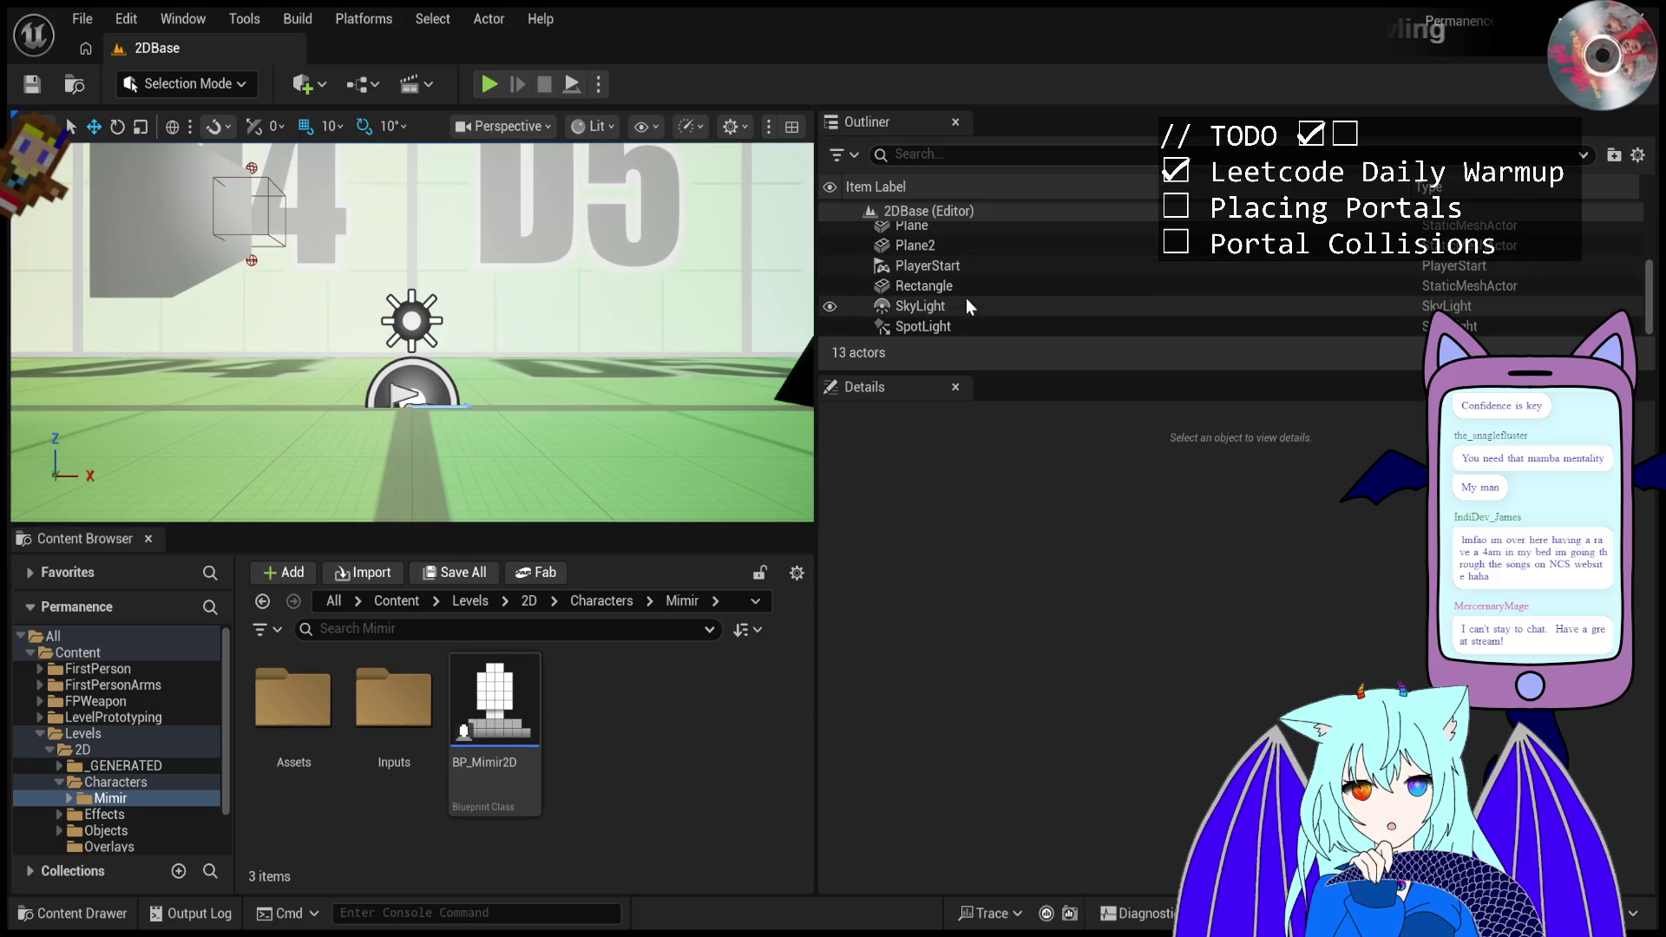
- Set the DirectionalLight's intensity to 0 lux
{"action": "scroll", "coordinate": [965, 278], "scroll_direction": "up", "scroll_amount": 2}
{"action": "left_click", "coordinate": [965, 276]}
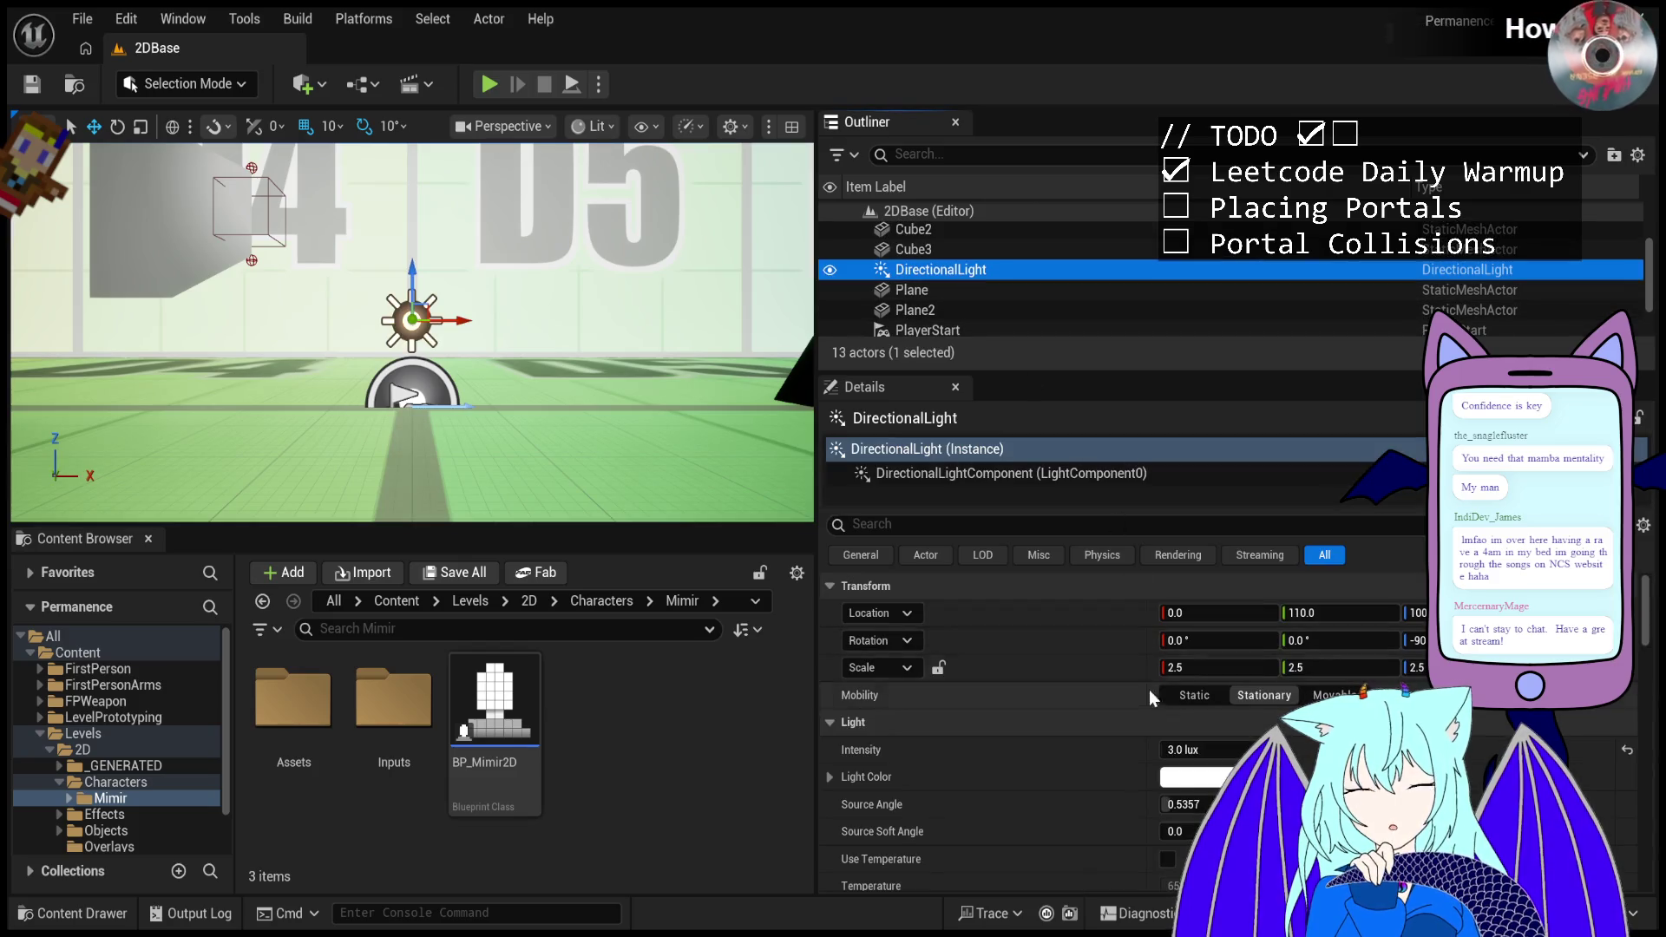
{"action": "left_click", "coordinate": [1188, 750]}
{"action": "type", "text": "0"}
{"action": "key", "text": "Return"}
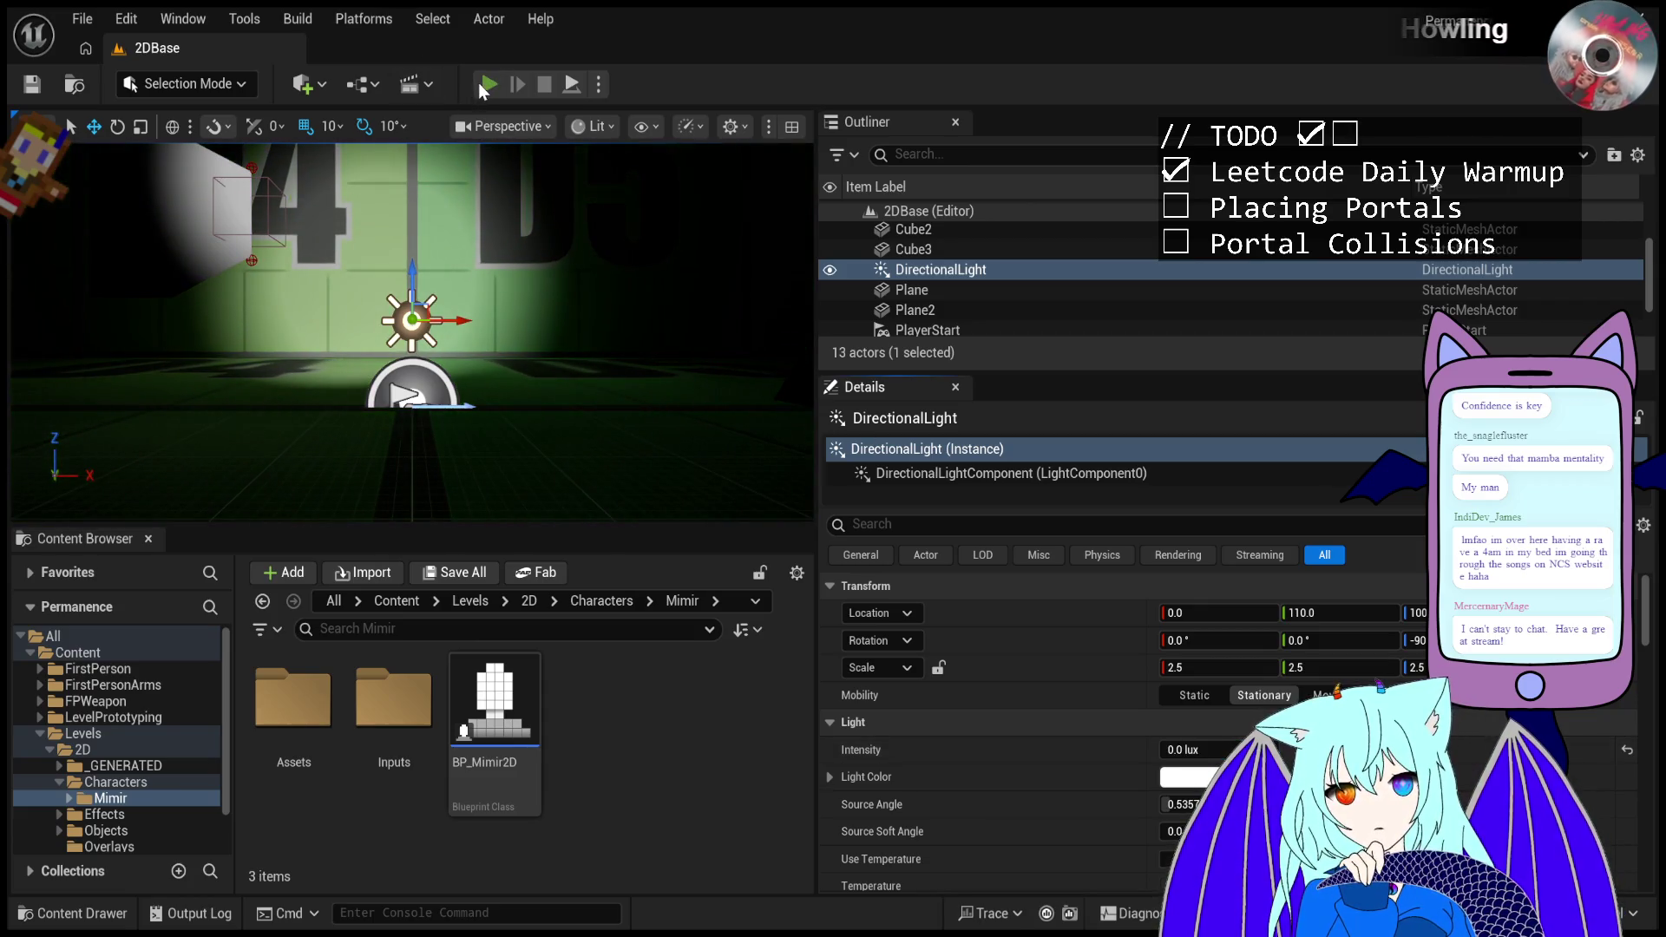
- Play the level briefly to see the darkened lighting, then stop and select Plane2
{"action": "left_click", "coordinate": [477, 82]}
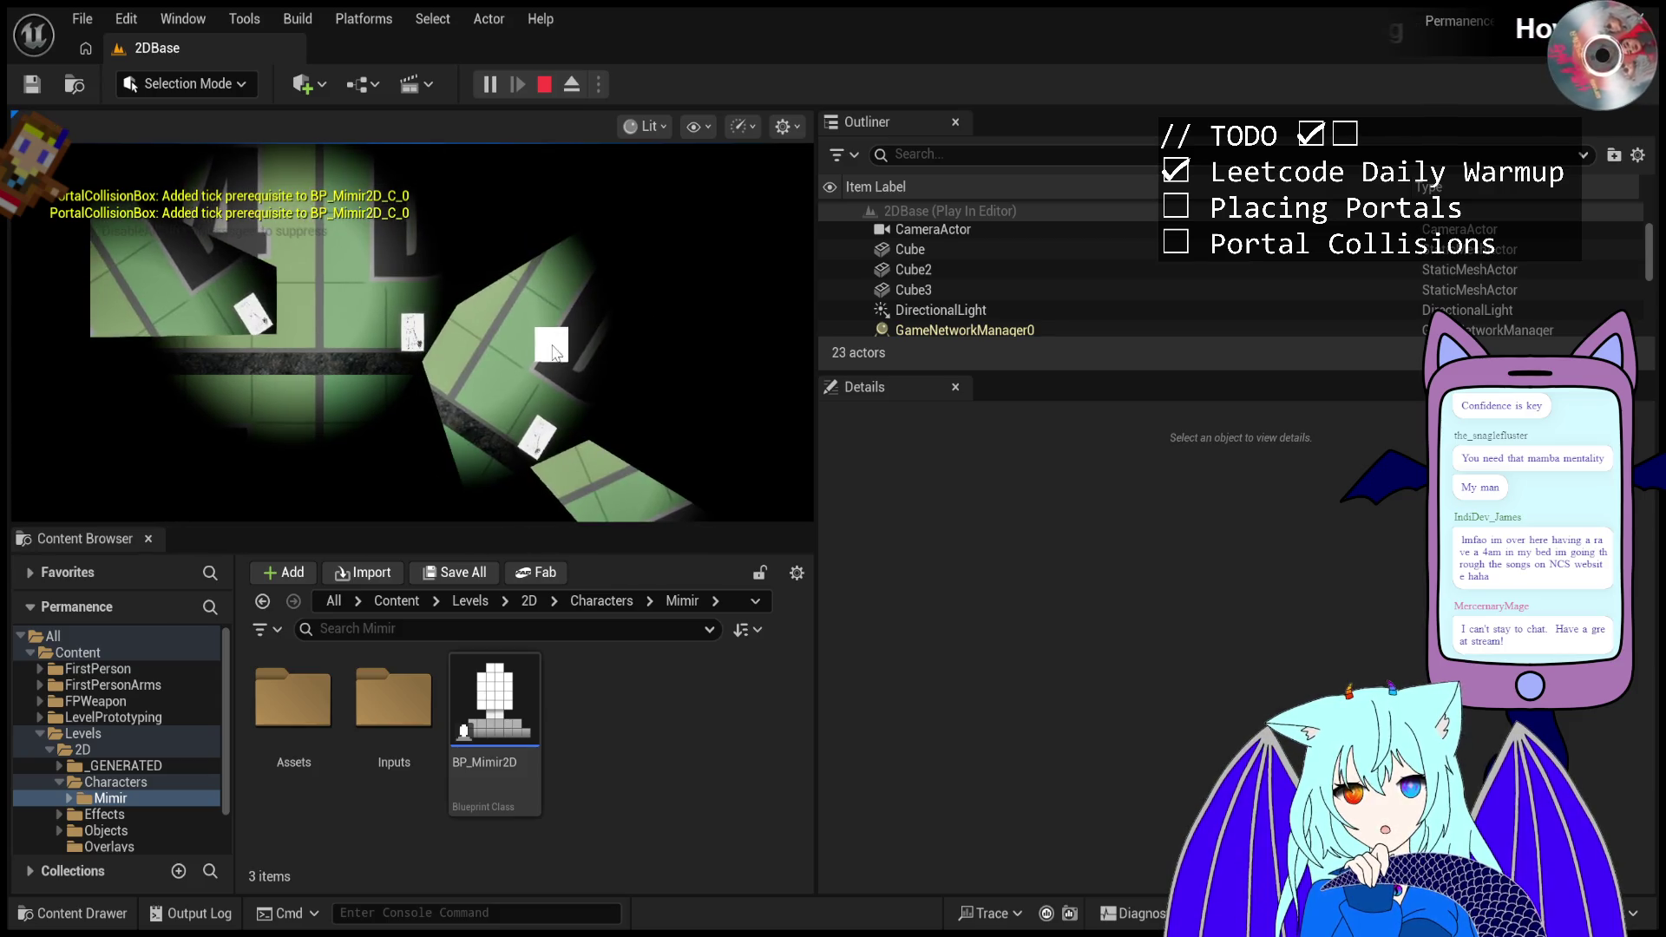
{"action": "key", "text": "Escape"}
{"action": "left_click", "coordinate": [401, 381]}
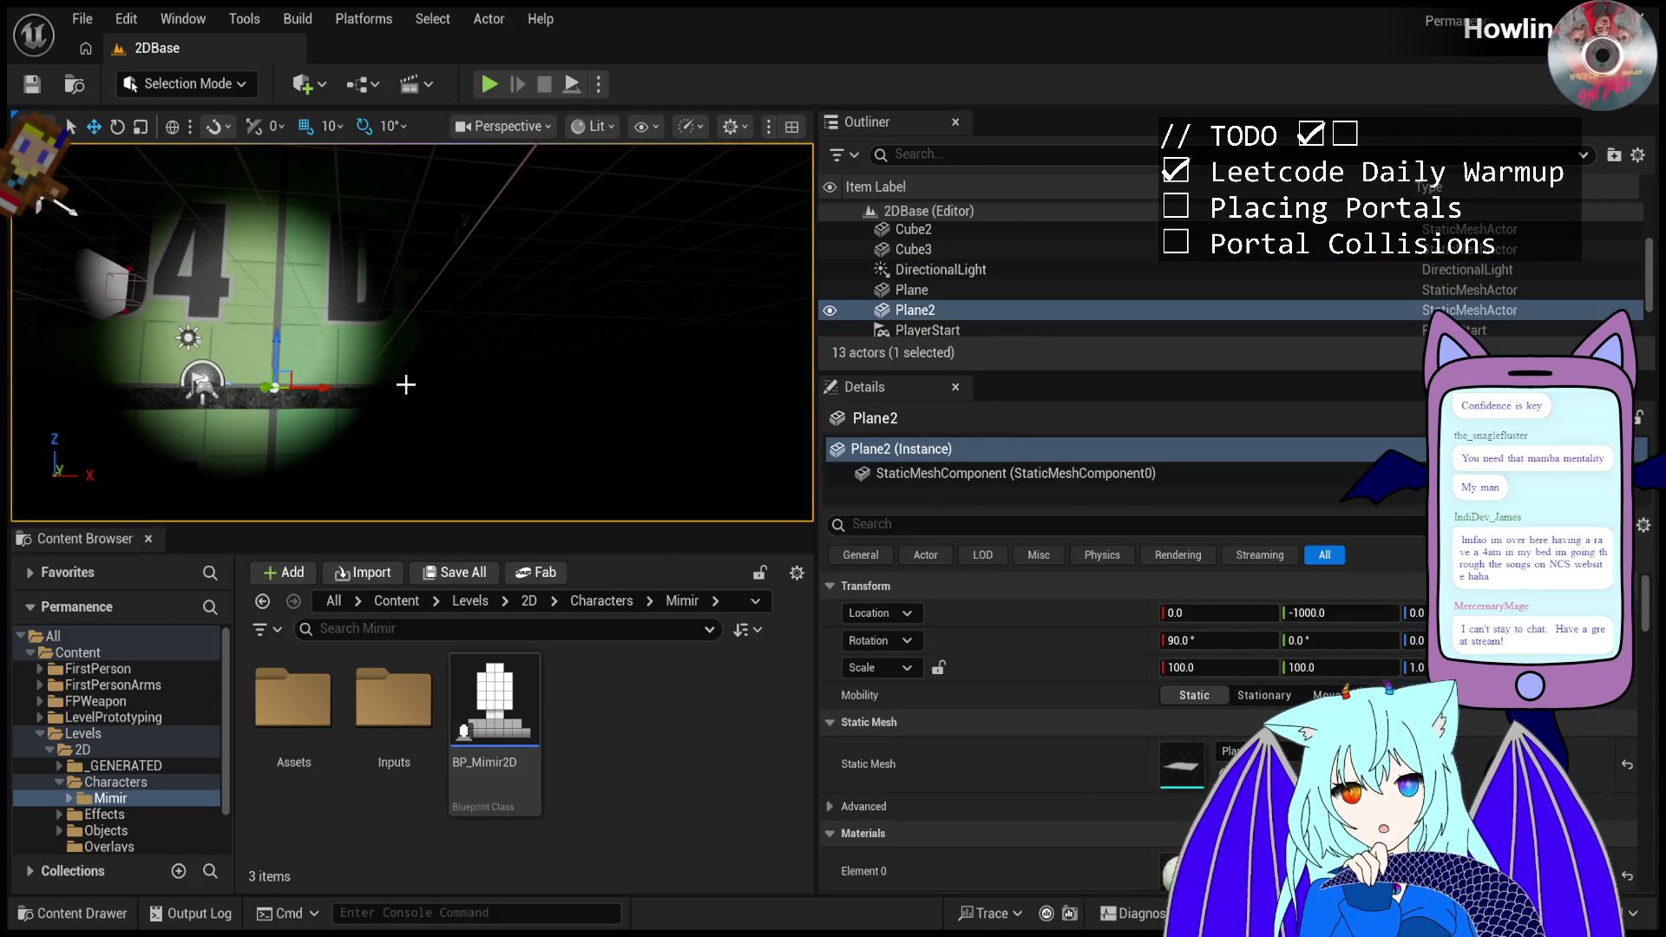
- Select the three wall cubes Cube, Cube2 and Cube3 together in the viewport
{"action": "left_click_drag", "start_coordinate": [520, 209], "coordinate": [425, 208]}
{"action": "mouse_move", "coordinate": [477, 352]}
{"action": "left_mouse_down"}
{"action": "mouse_move", "coordinate": [443, 347]}
{"action": "mouse_move", "coordinate": [477, 352]}
{"action": "left_mouse_up"}
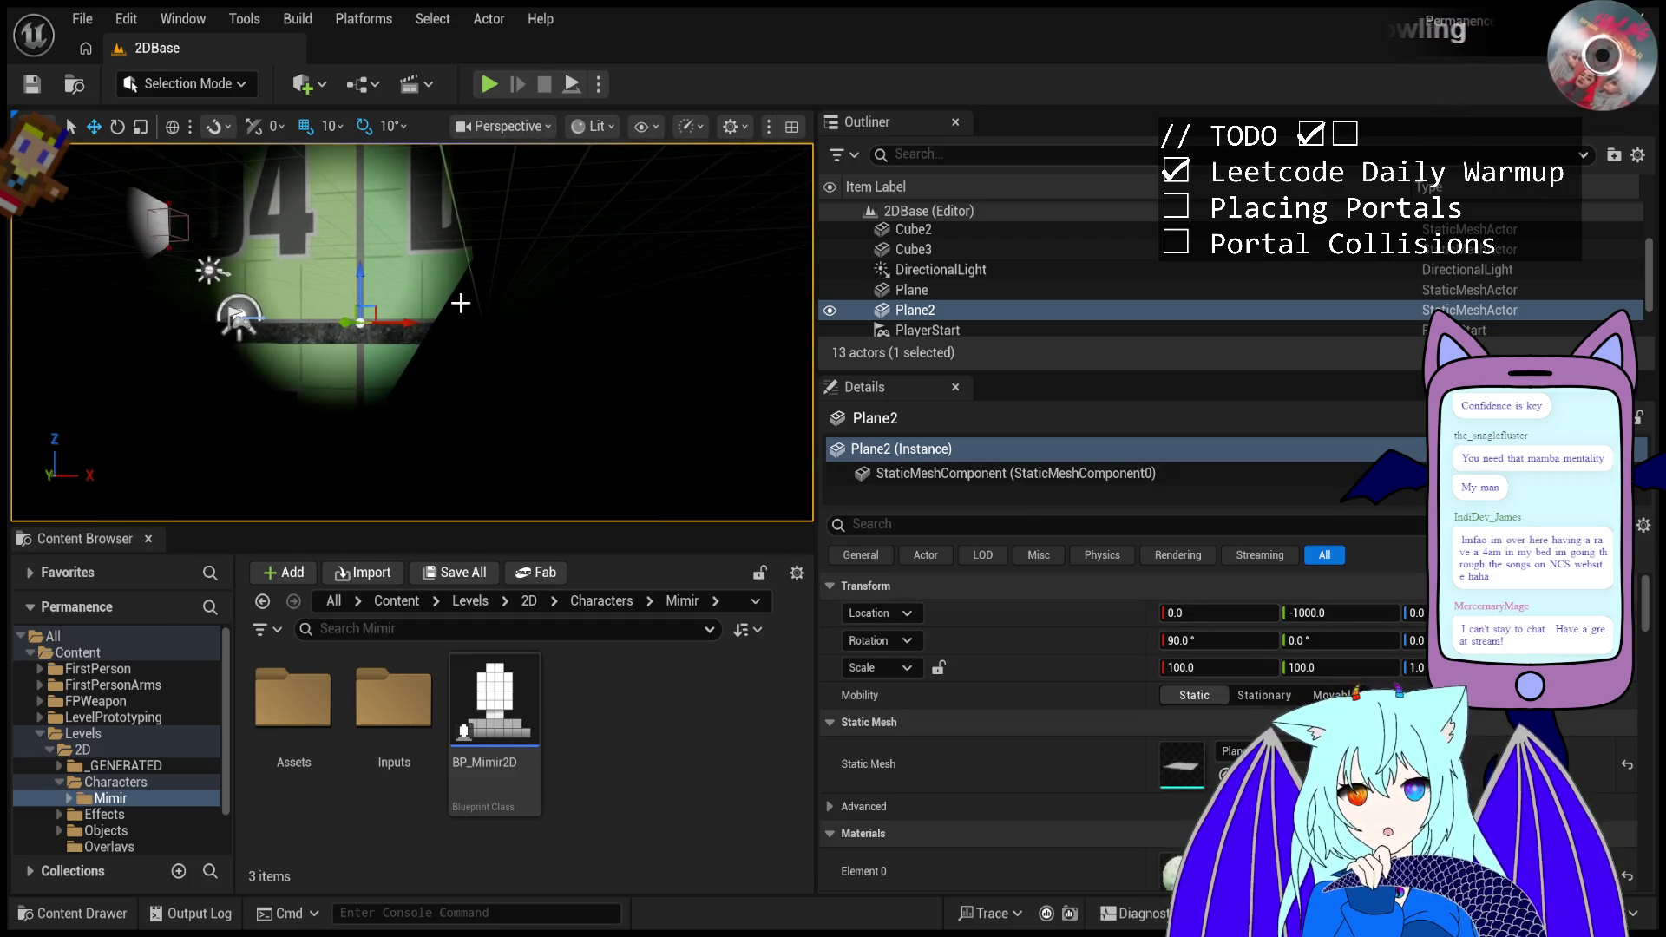
{"action": "left_click", "coordinate": [484, 268]}
{"action": "left_click", "coordinate": [494, 201], "text": "ctrl"}
{"action": "mouse_move", "coordinate": [513, 253]}
{"action": "left_mouse_down"}
{"action": "mouse_move", "coordinate": [480, 247]}
{"action": "mouse_move", "coordinate": [454, 269]}
{"action": "left_mouse_up"}
{"action": "left_click", "coordinate": [454, 271], "text": "ctrl"}
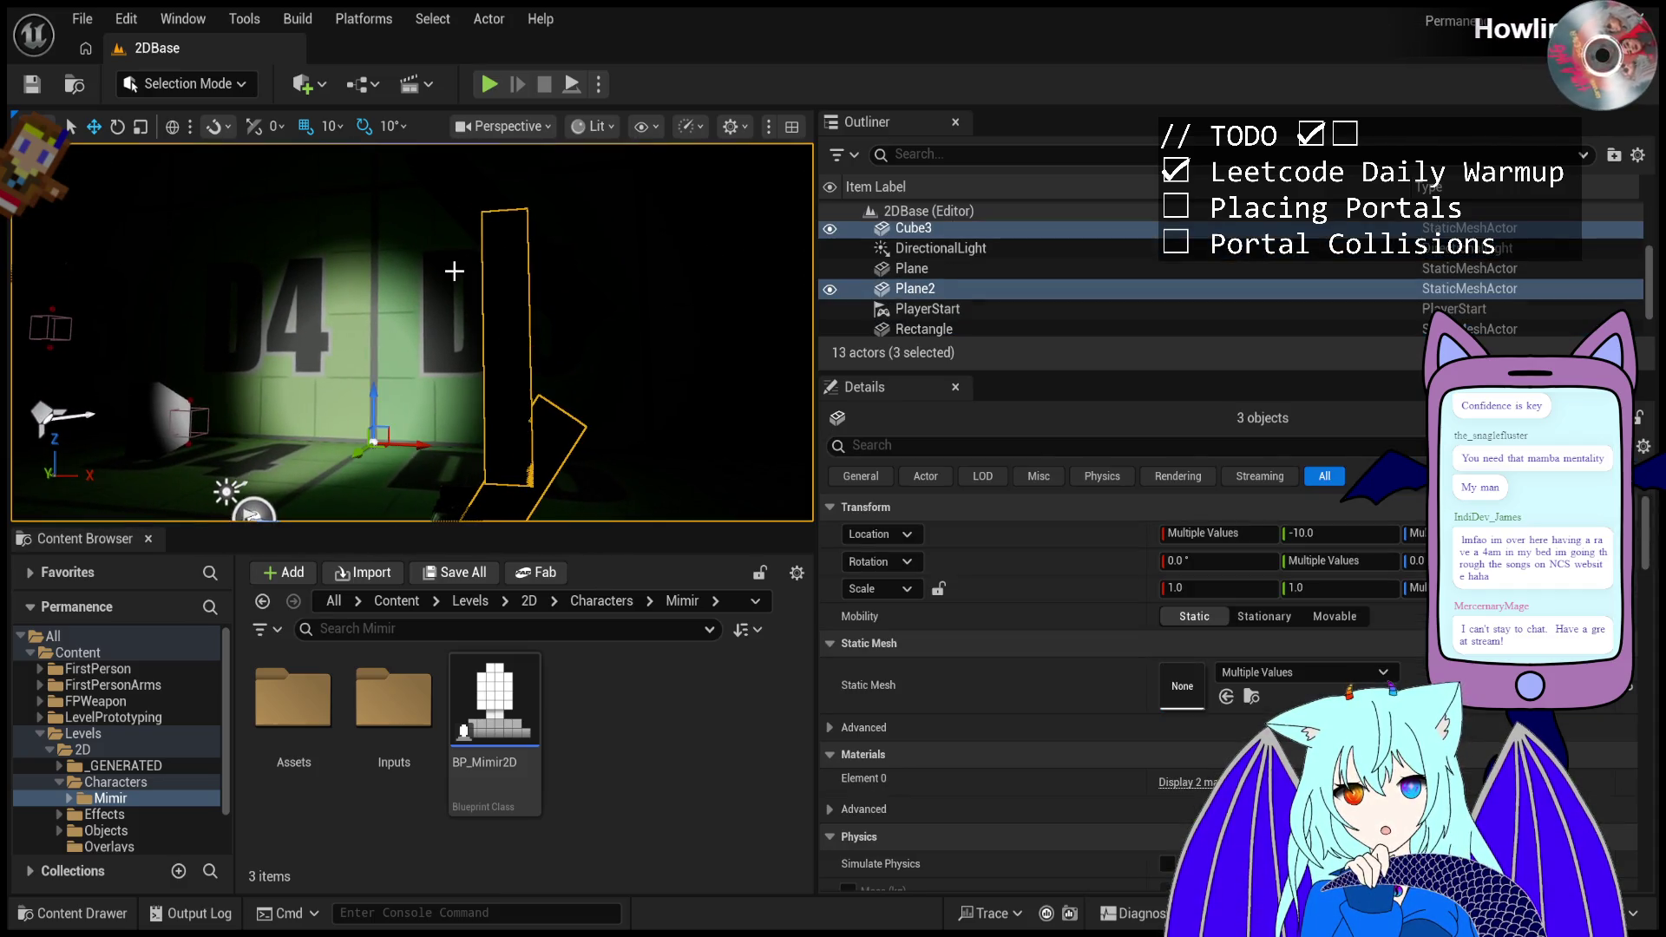
{"action": "left_click", "coordinate": [468, 243]}
{"action": "left_click", "coordinate": [461, 208]}
{"action": "left_click", "coordinate": [491, 235]}
{"action": "left_click", "coordinate": [475, 221]}
{"action": "left_click", "coordinate": [509, 393], "text": "ctrl"}
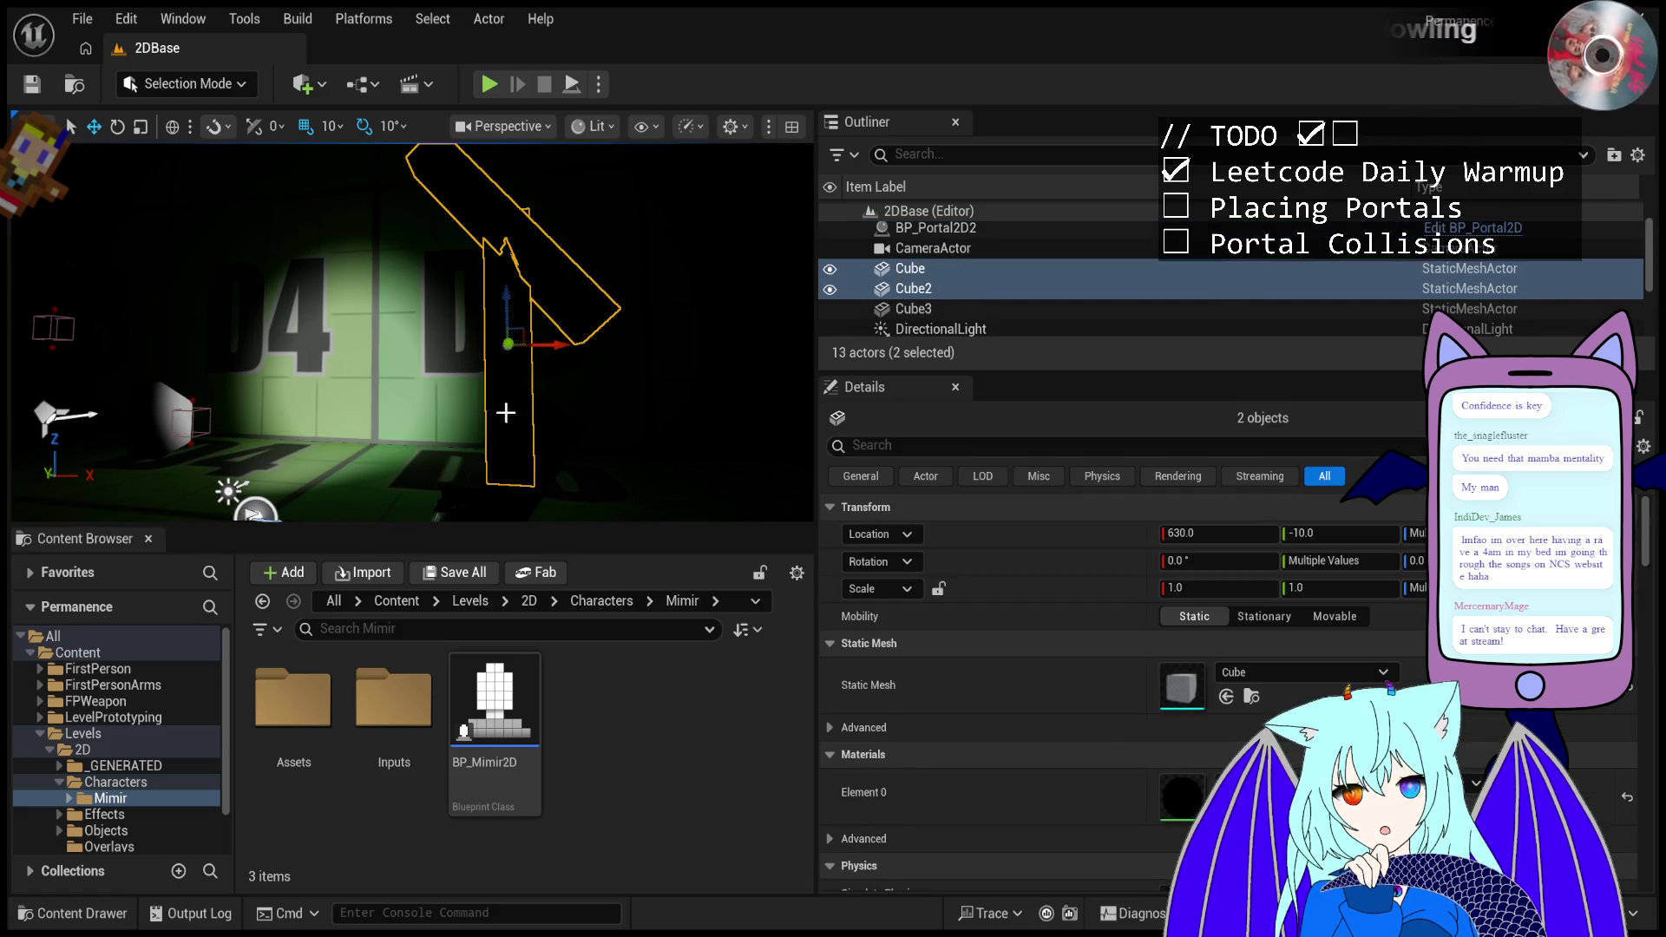
{"action": "left_click", "coordinate": [488, 485], "text": "ctrl"}
- Filter the cubes' Details to 'collision' to show their shared collision settings
{"action": "scroll", "coordinate": [1090, 635], "scroll_direction": "down", "scroll_amount": 3}
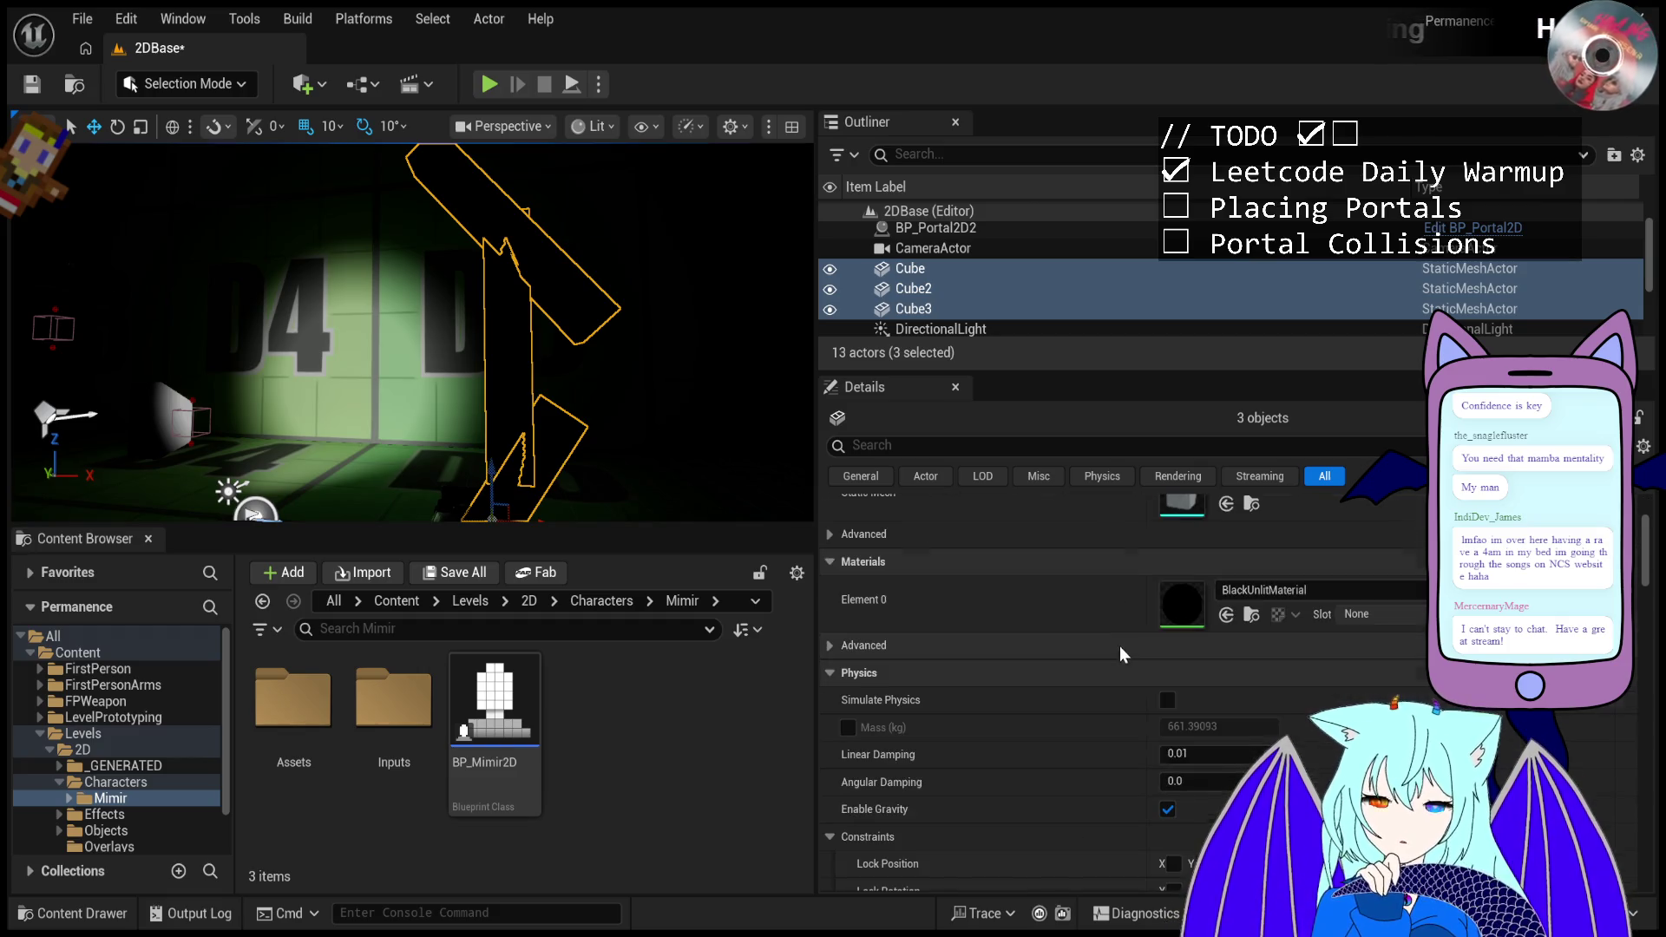
{"action": "scroll", "coordinate": [1091, 634], "scroll_direction": "down", "scroll_amount": 2}
{"action": "left_click", "coordinate": [999, 443]}
{"action": "type", "text": "c"}
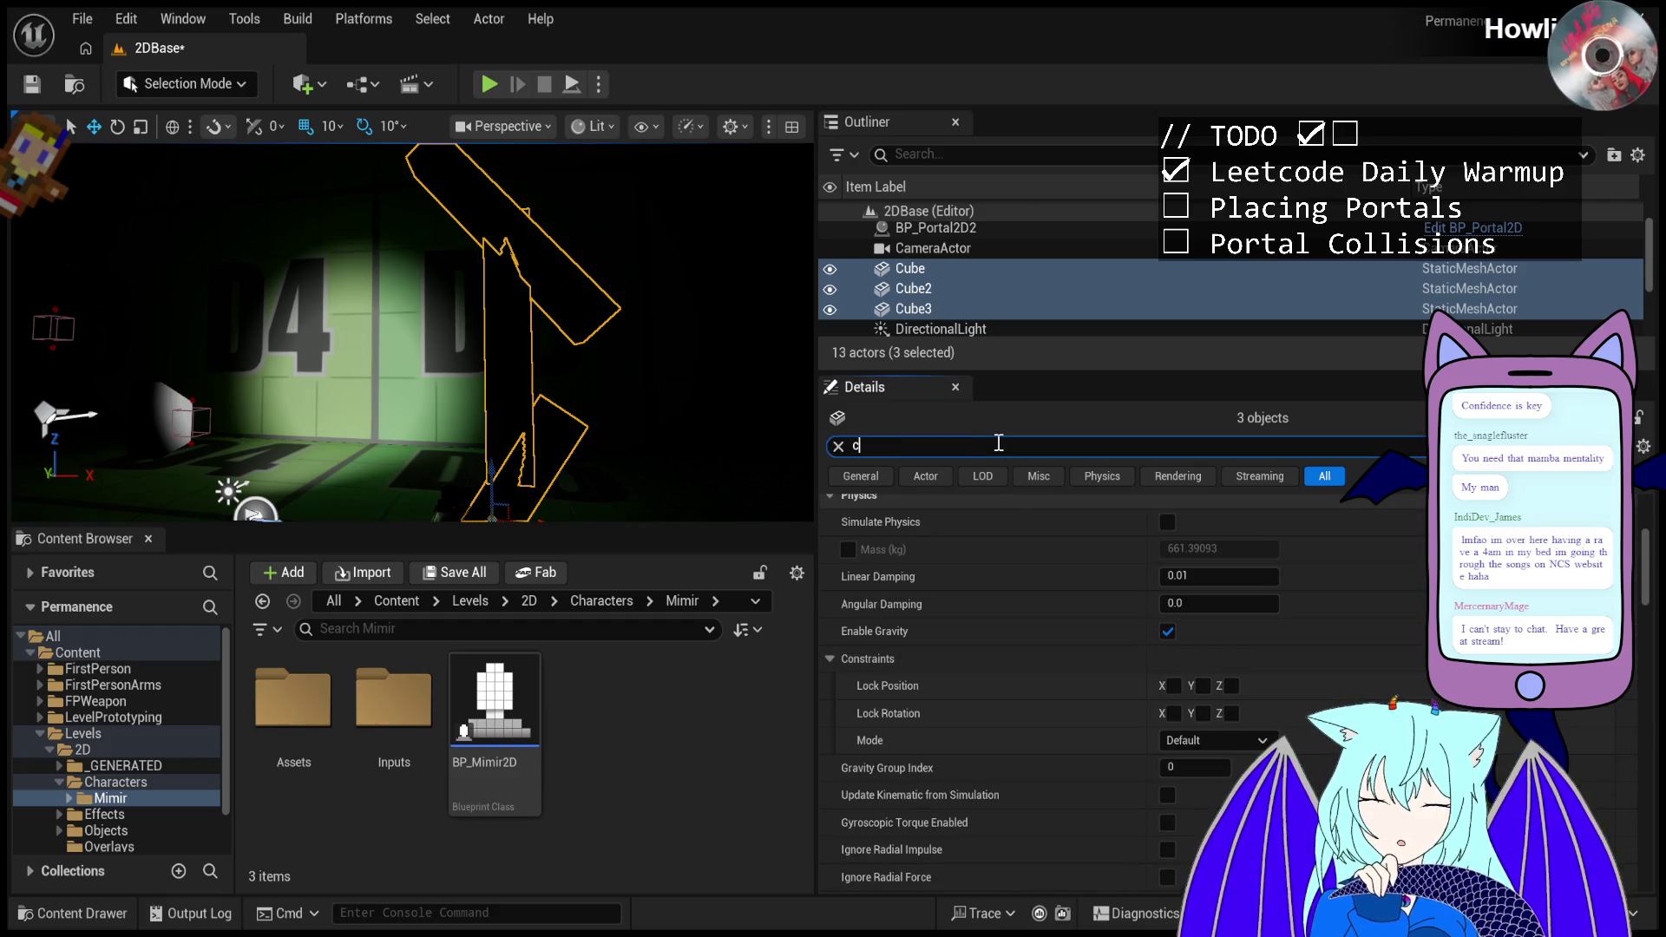
{"action": "type", "text": "ollision"}
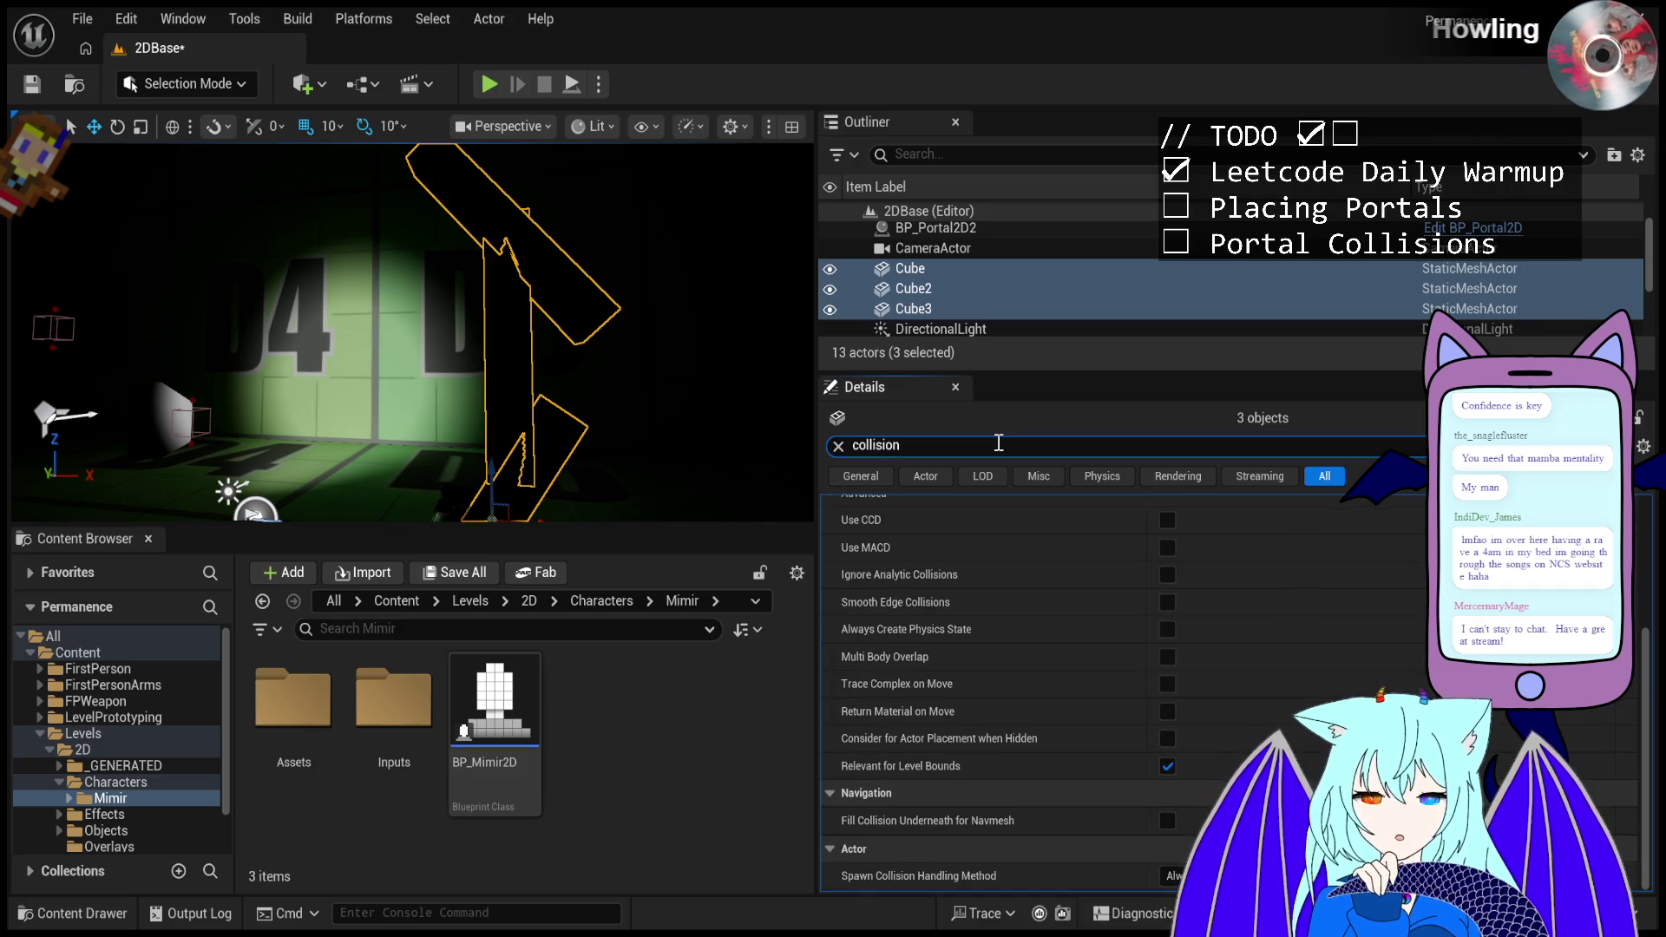
{"action": "type", "text": " pr"}
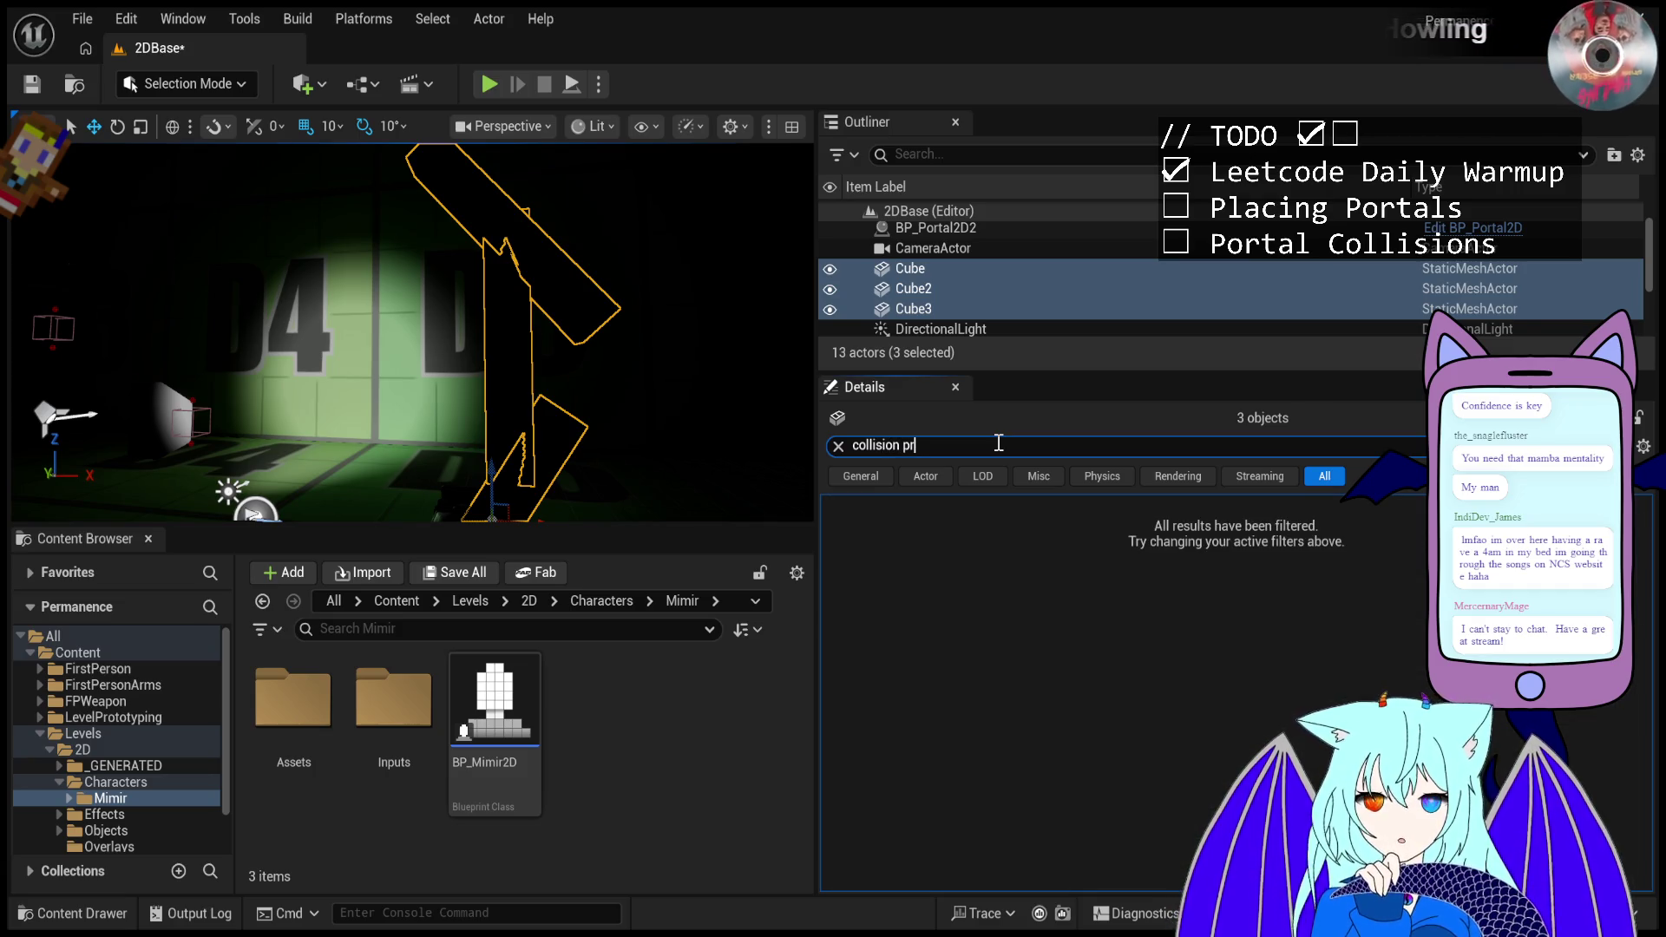
{"action": "key", "text": "BackSpace"}
{"action": "key", "text": "BackSpace"}
{"action": "scroll", "coordinate": [1056, 779], "scroll_direction": "down", "scroll_amount": 5}
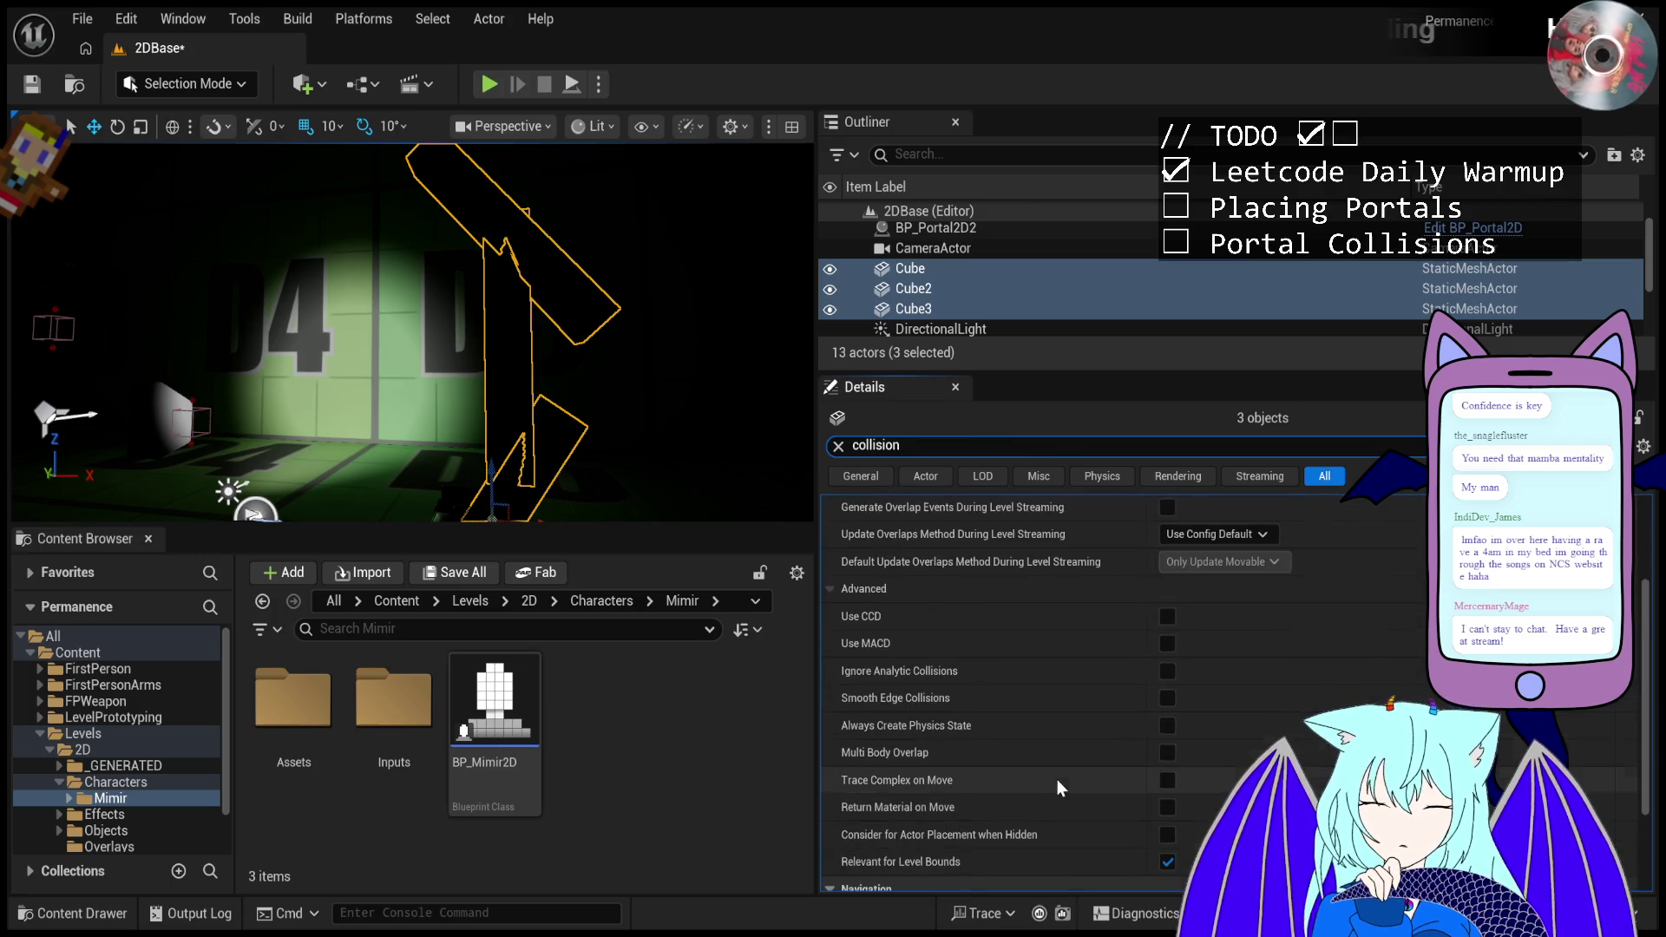
{"action": "scroll", "coordinate": [1046, 829], "scroll_direction": "up", "scroll_amount": 5}
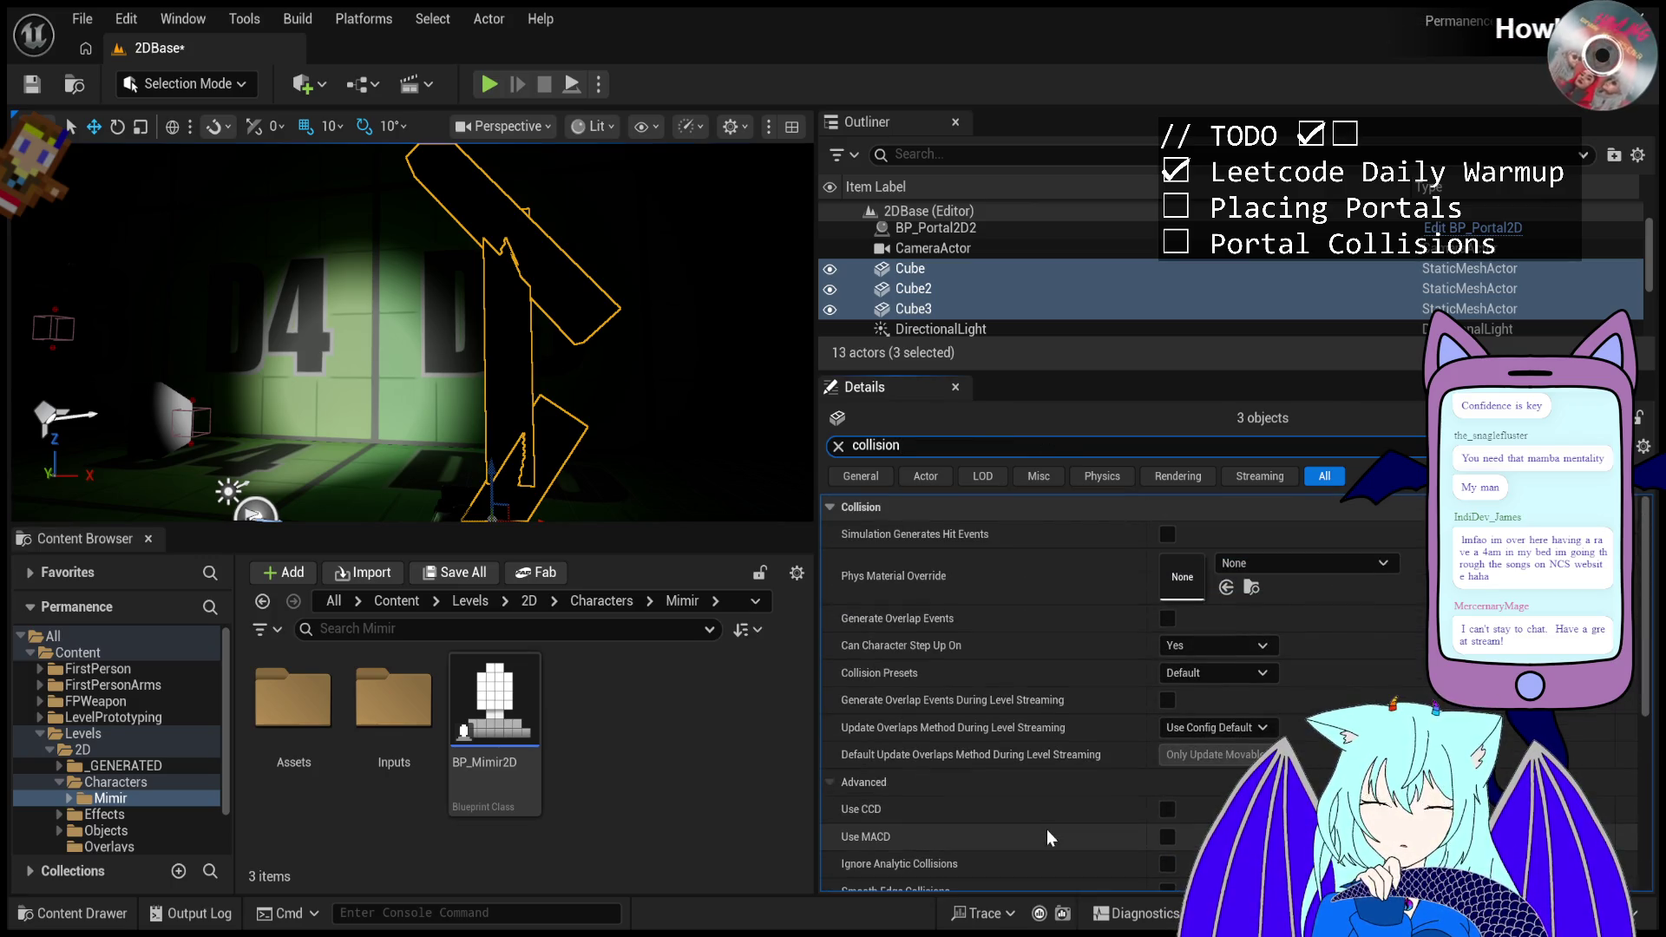
{"action": "left_click", "coordinate": [1128, 673]}
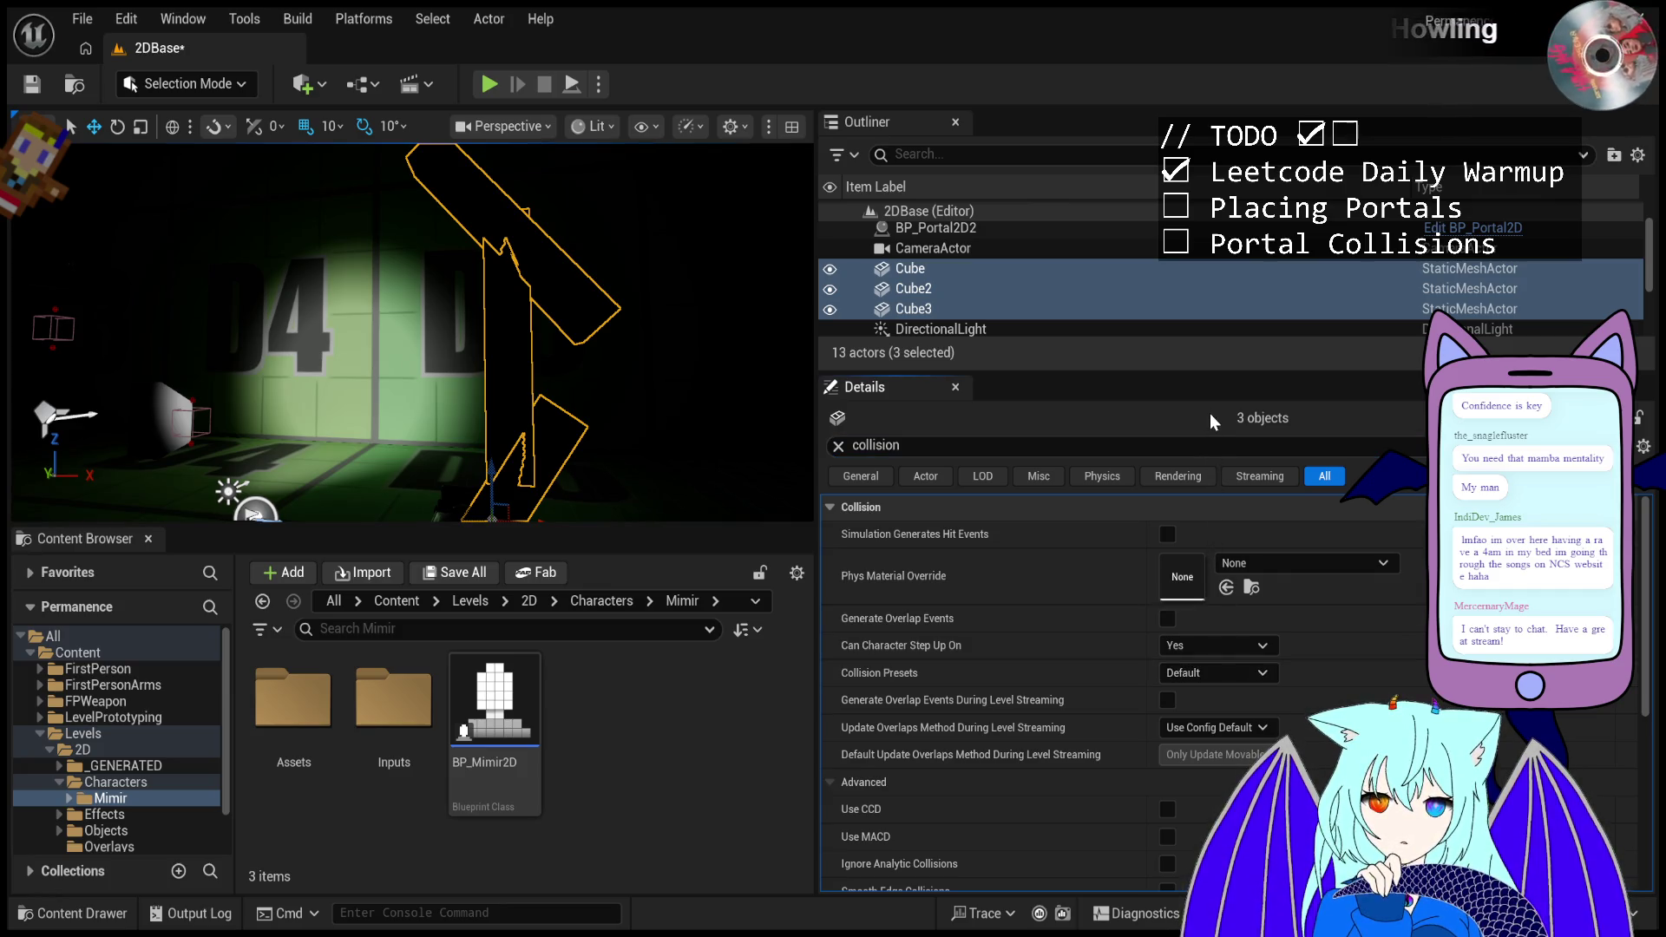
{"action": "left_click", "coordinate": [487, 83]}
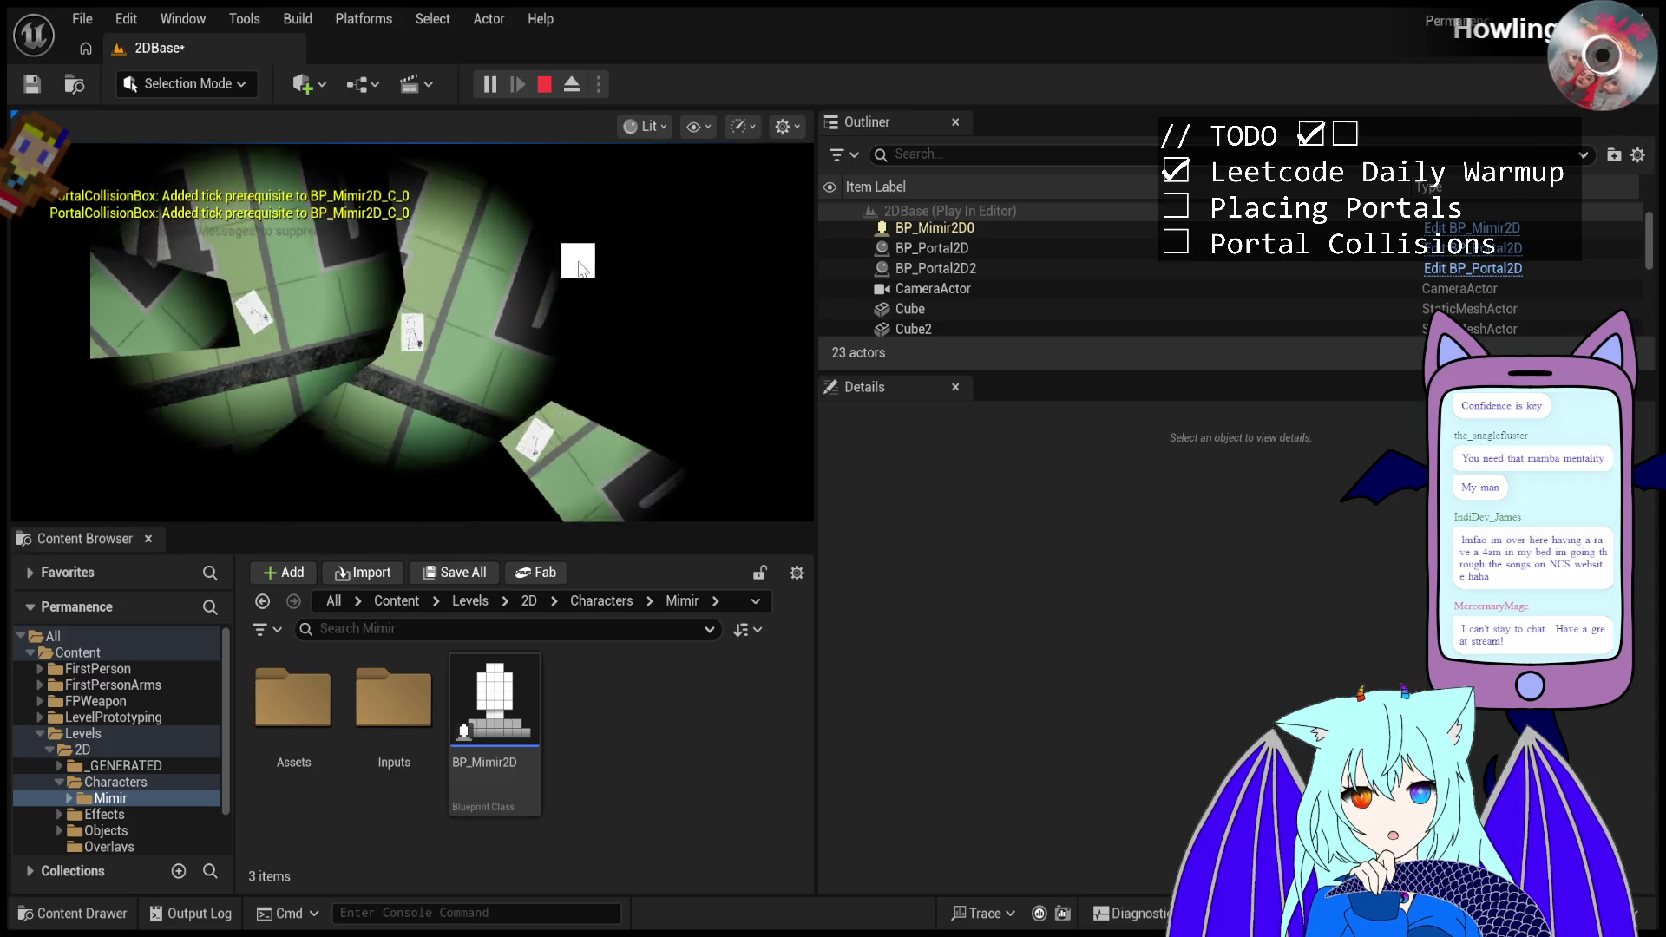
{"action": "left_click", "coordinate": [569, 325]}
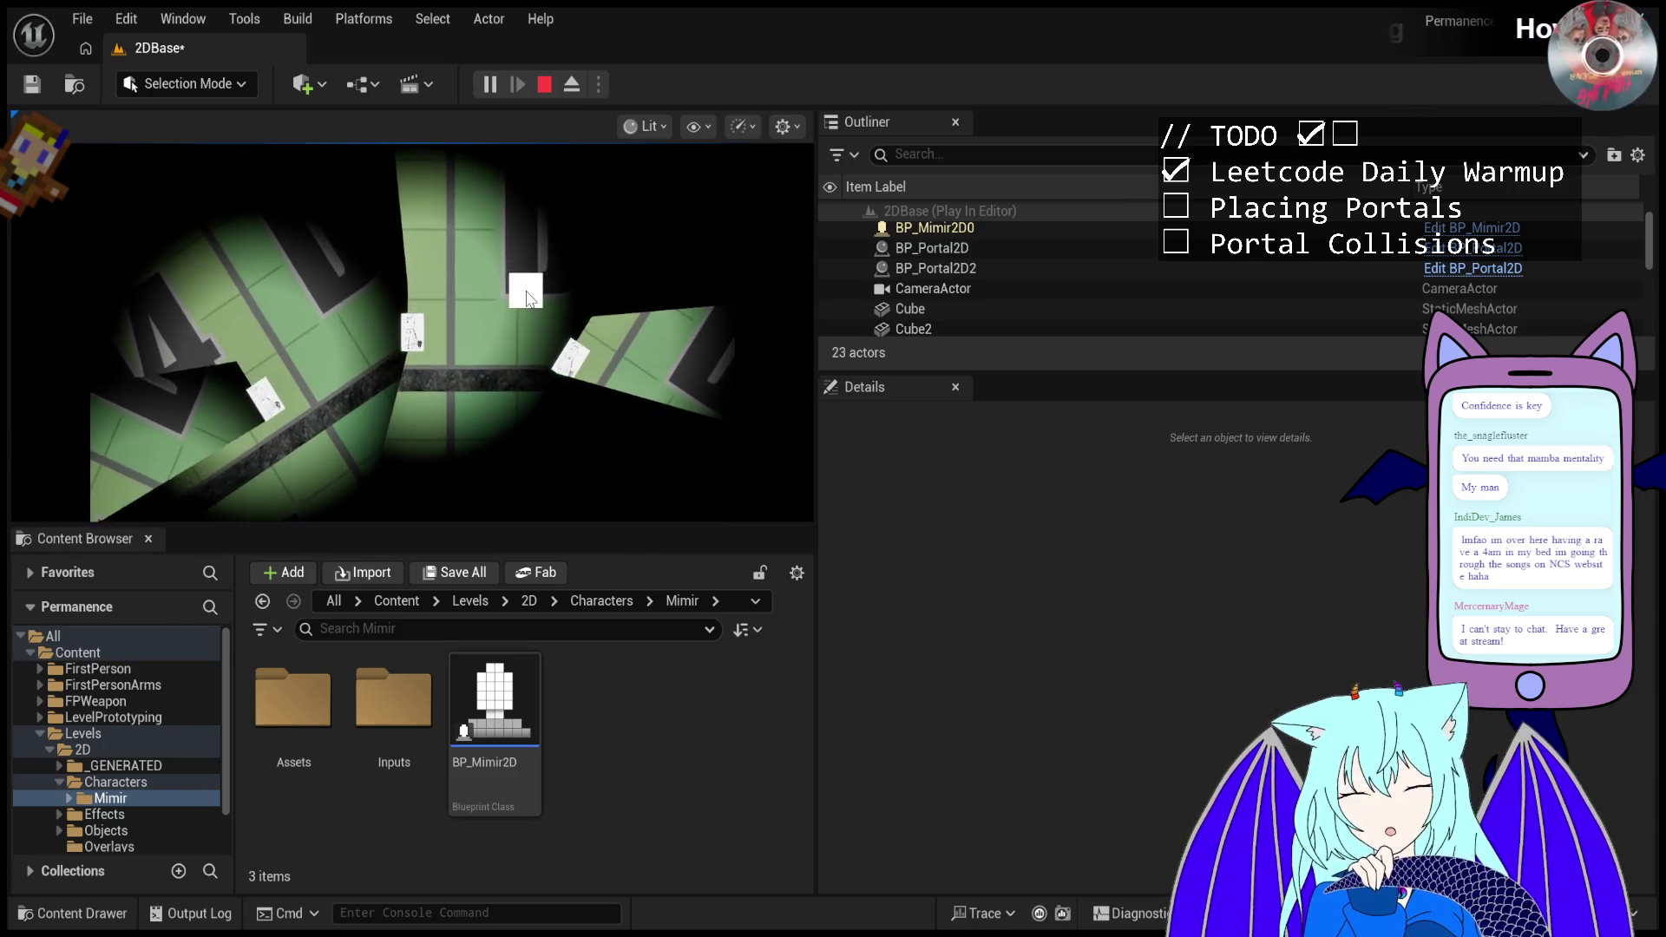
{"action": "key", "text": "Escape"}
{"action": "left_click", "coordinate": [516, 697]}
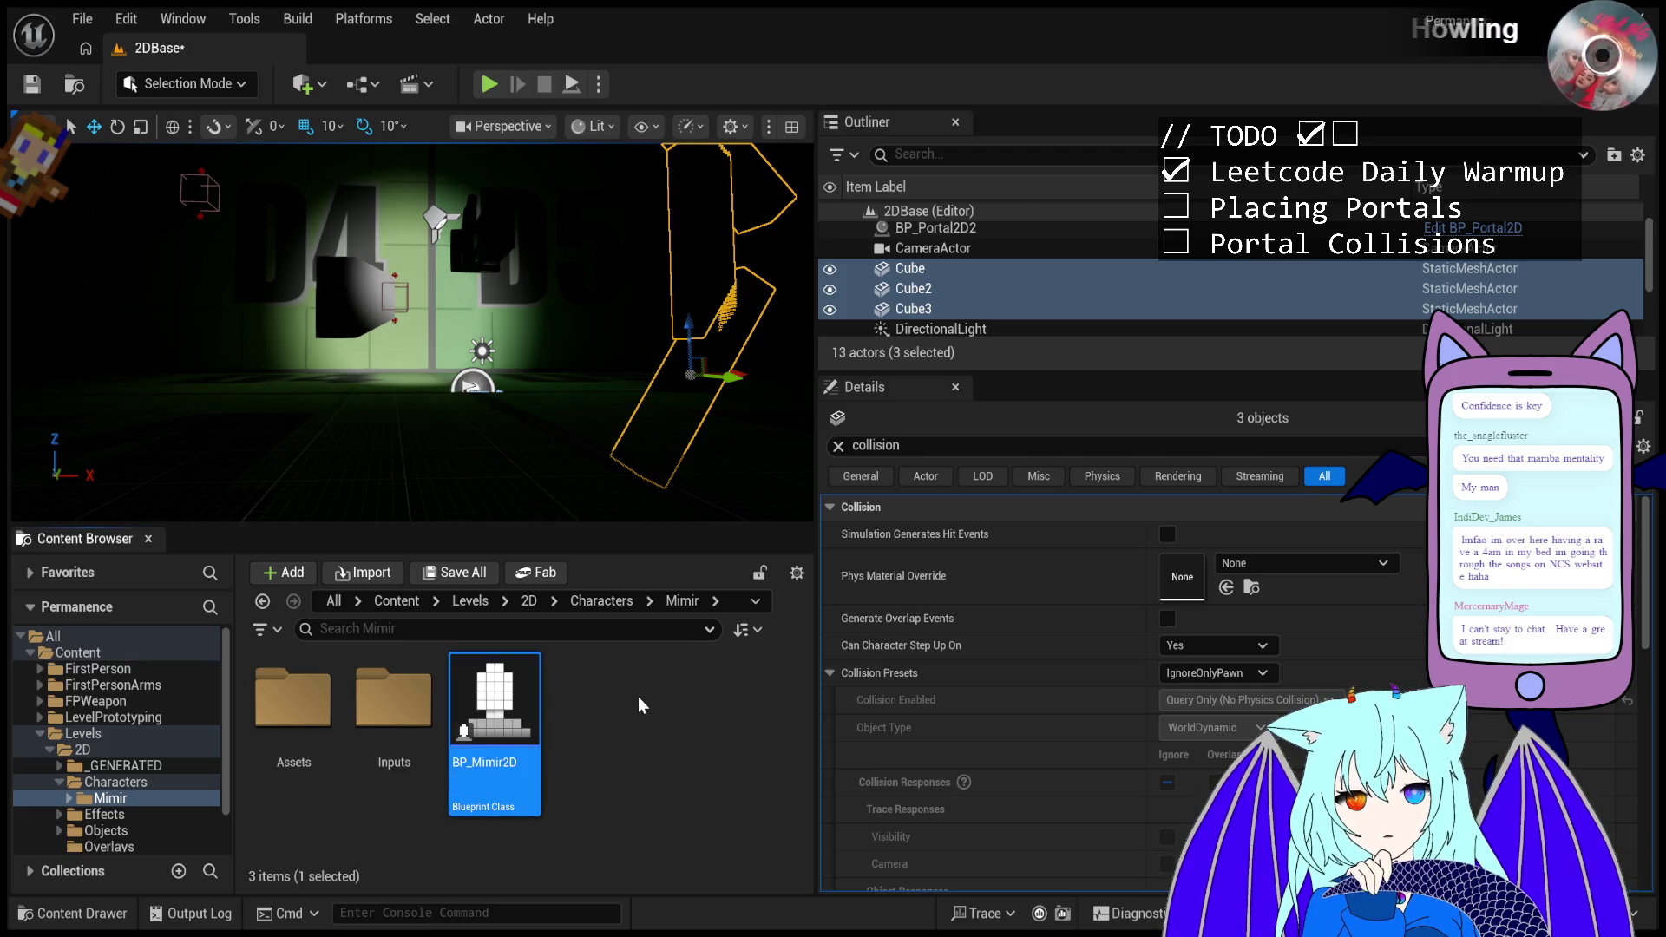
- Open BP_Mimir2D's 3D viewport preview and orbit it to see the sprites edge-on
{"action": "double_click", "coordinate": [482, 711]}
{"action": "left_click", "coordinate": [318, 127]}
{"action": "left_click_drag", "start_coordinate": [875, 502], "coordinate": [675, 457]}
{"action": "left_click", "coordinate": [596, 448]}
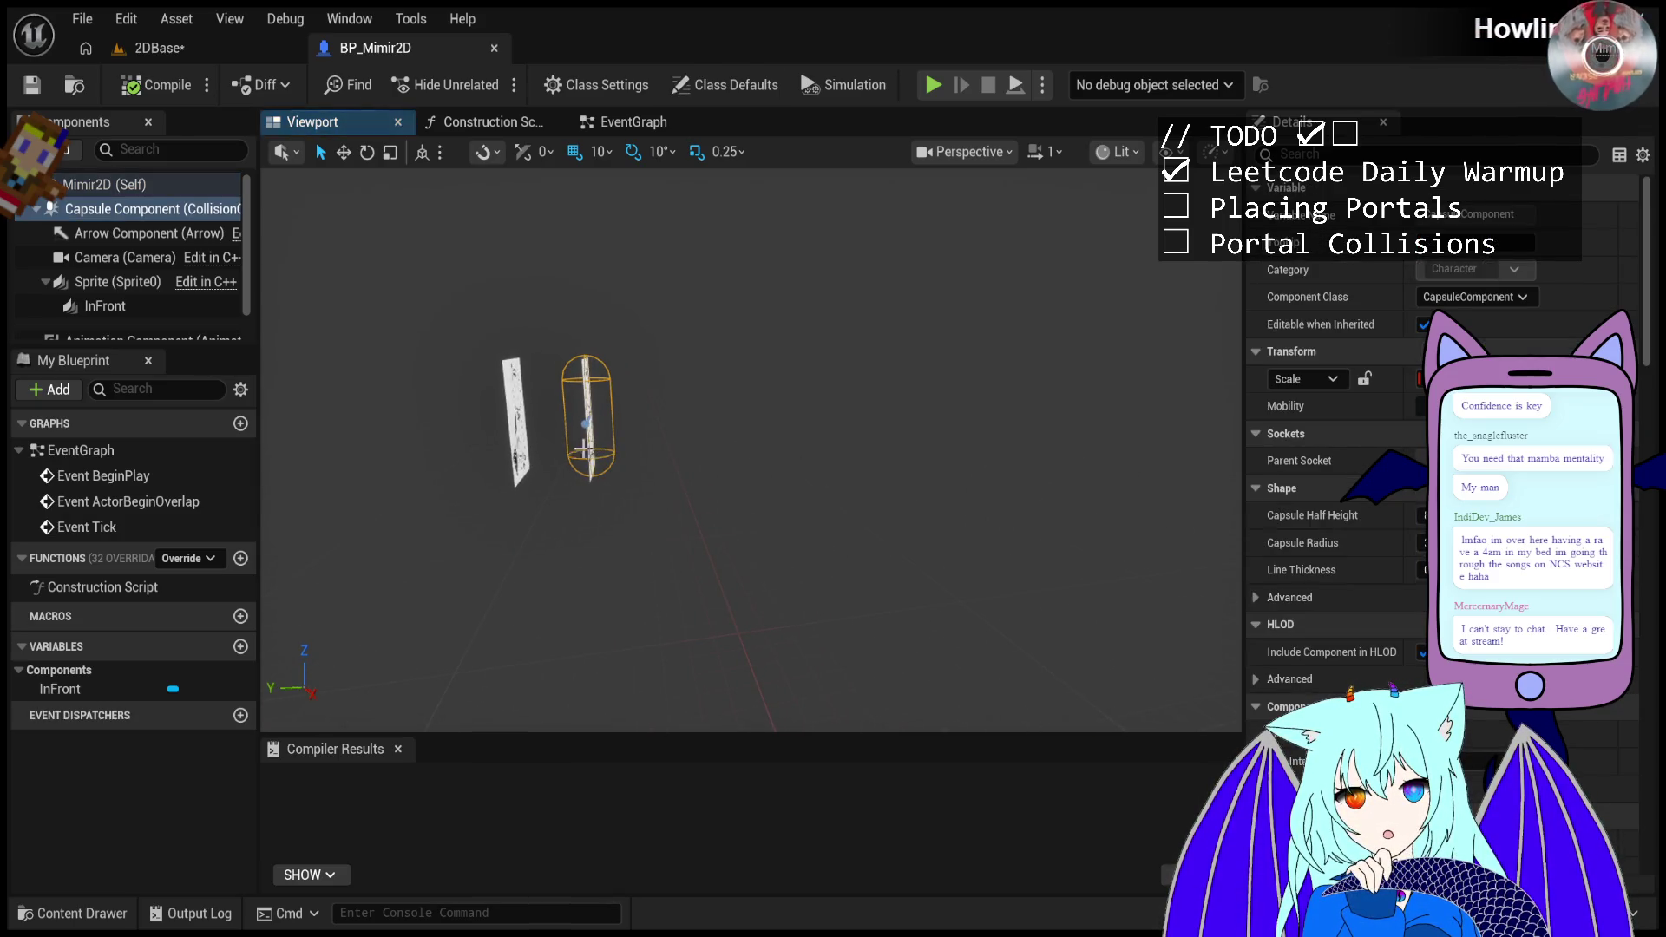
- Slide the character sprite 90 units sideways, compile the Blueprint, and return to 2DBase
{"action": "left_click", "coordinate": [117, 282]}
{"action": "left_click_drag", "start_coordinate": [549, 416], "coordinate": [485, 415]}
{"action": "left_click", "coordinate": [798, 397]}
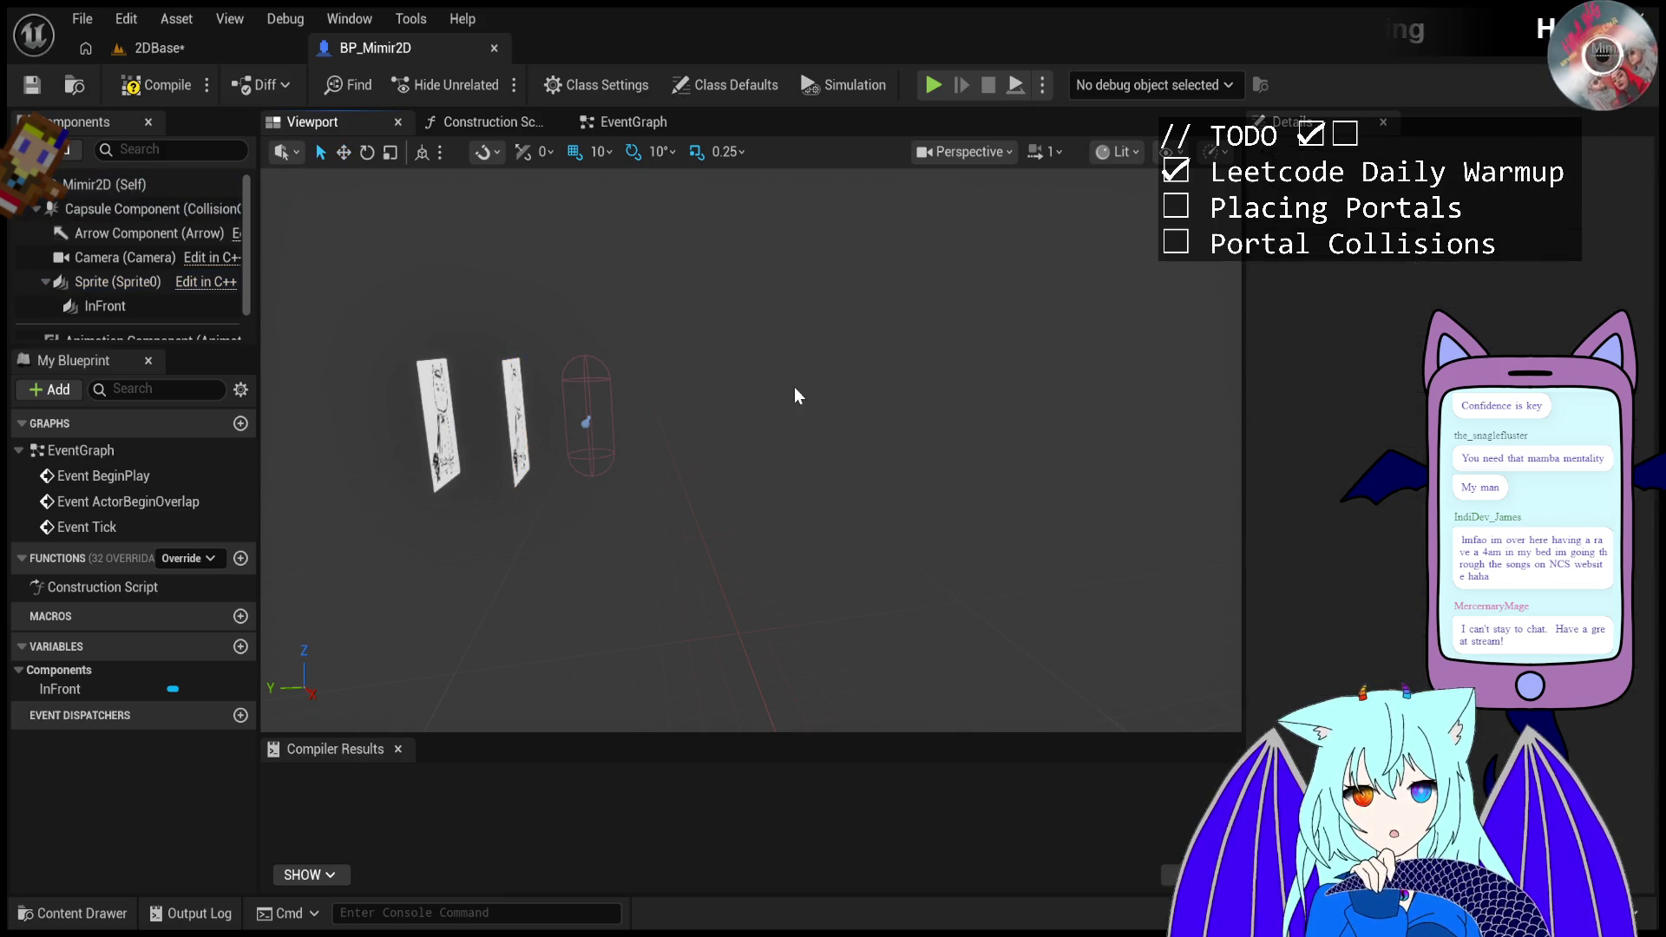
{"action": "left_click", "coordinate": [156, 85]}
{"action": "left_click", "coordinate": [156, 48]}
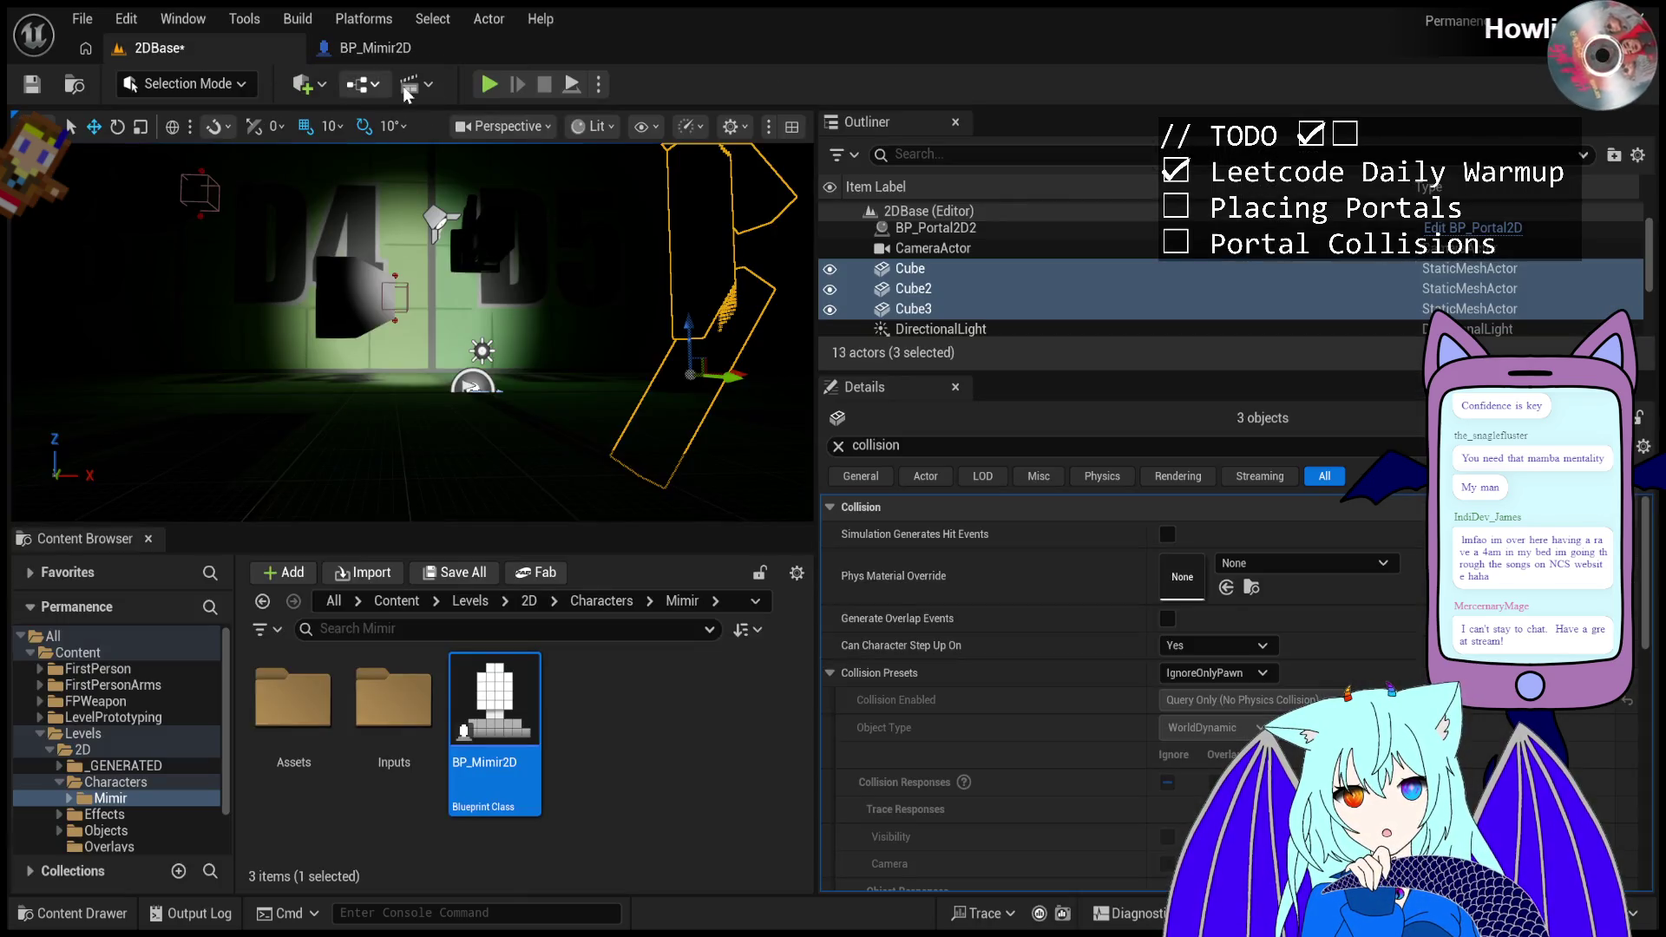
- Launch Play In Editor for 2DBase and give the running game input focus
{"action": "left_click", "coordinate": [486, 86]}
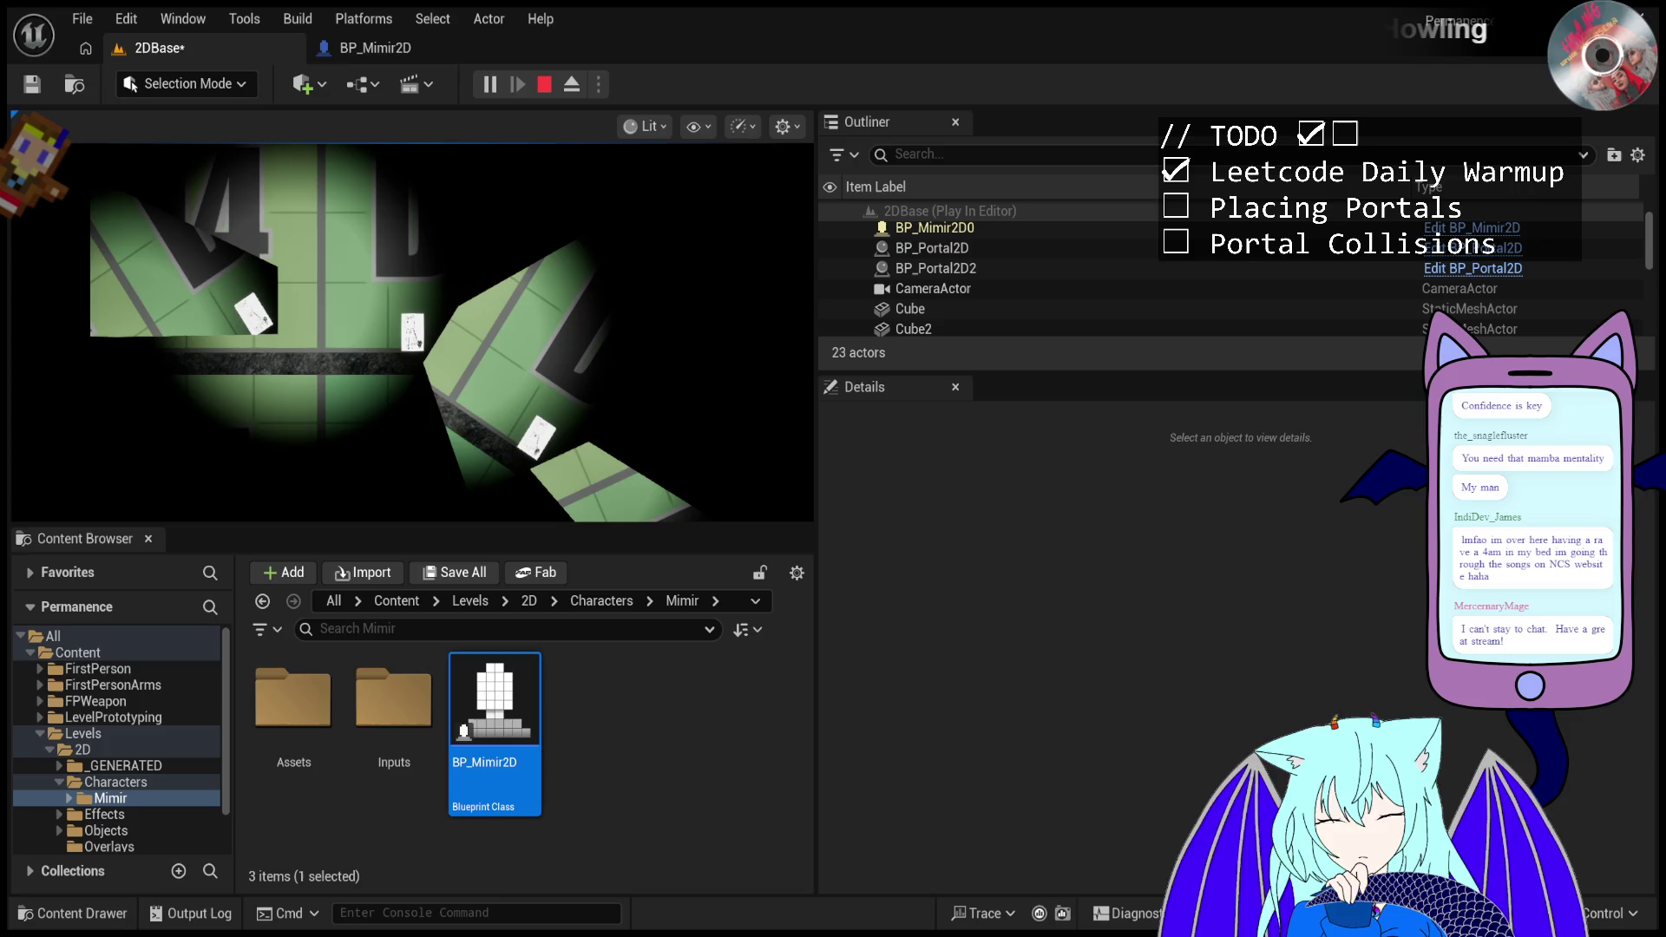
{"action": "left_click", "coordinate": [649, 445]}
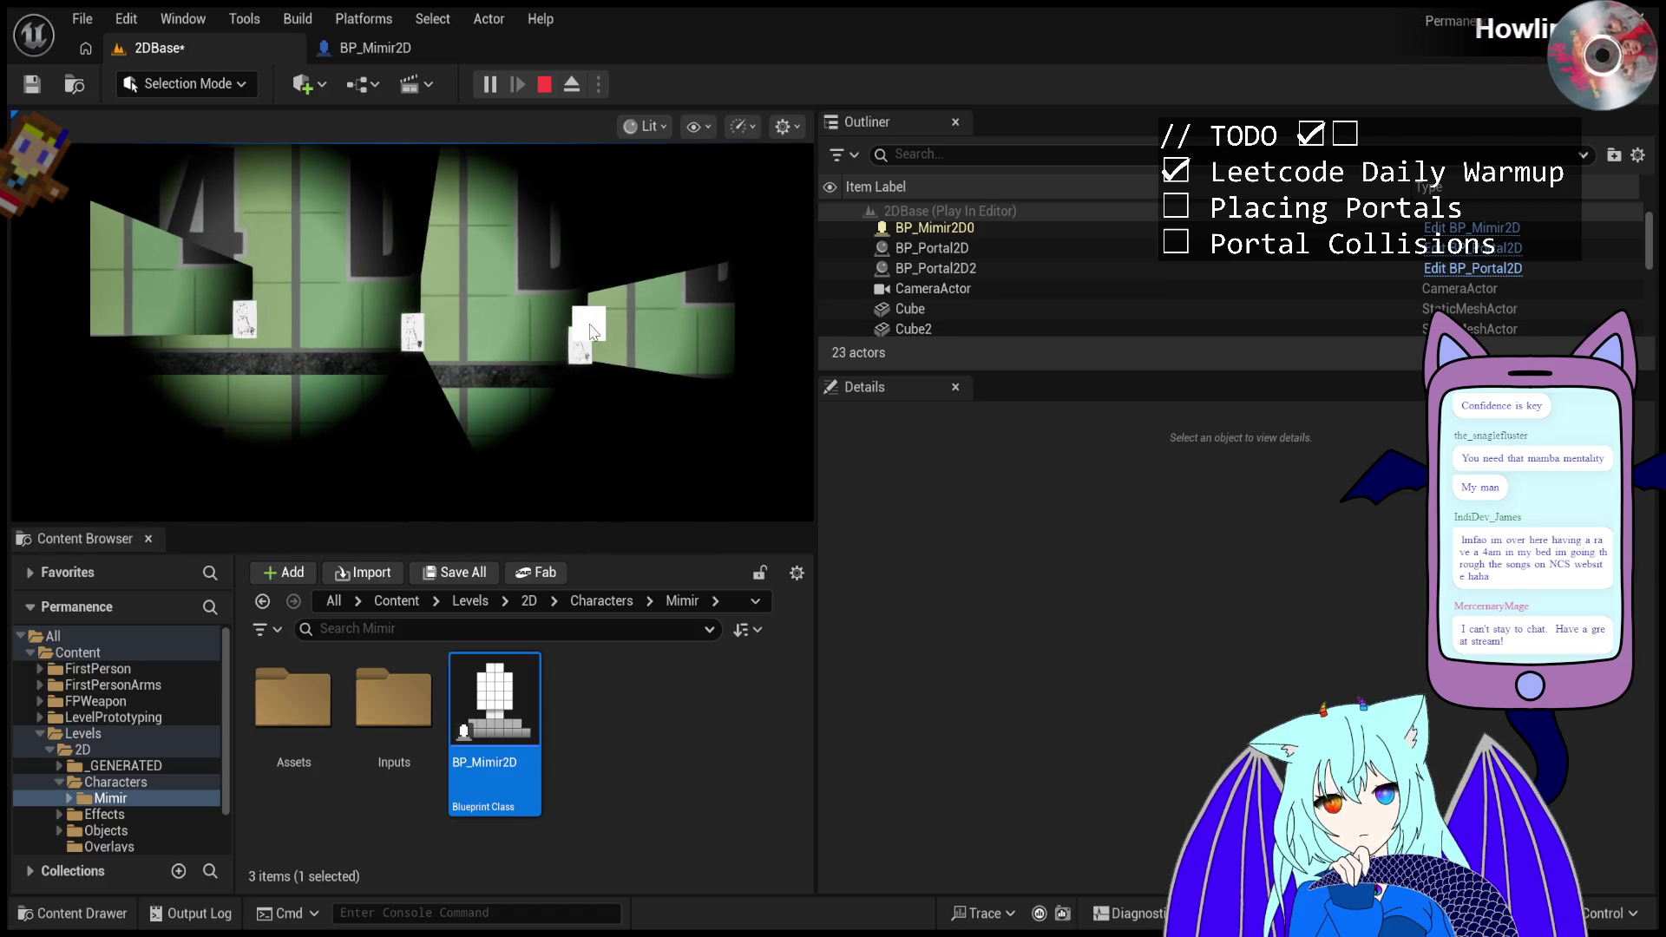
- Walk the character through the portals, then end the play session with Esc
{"action": "left_click", "coordinate": [595, 327]}
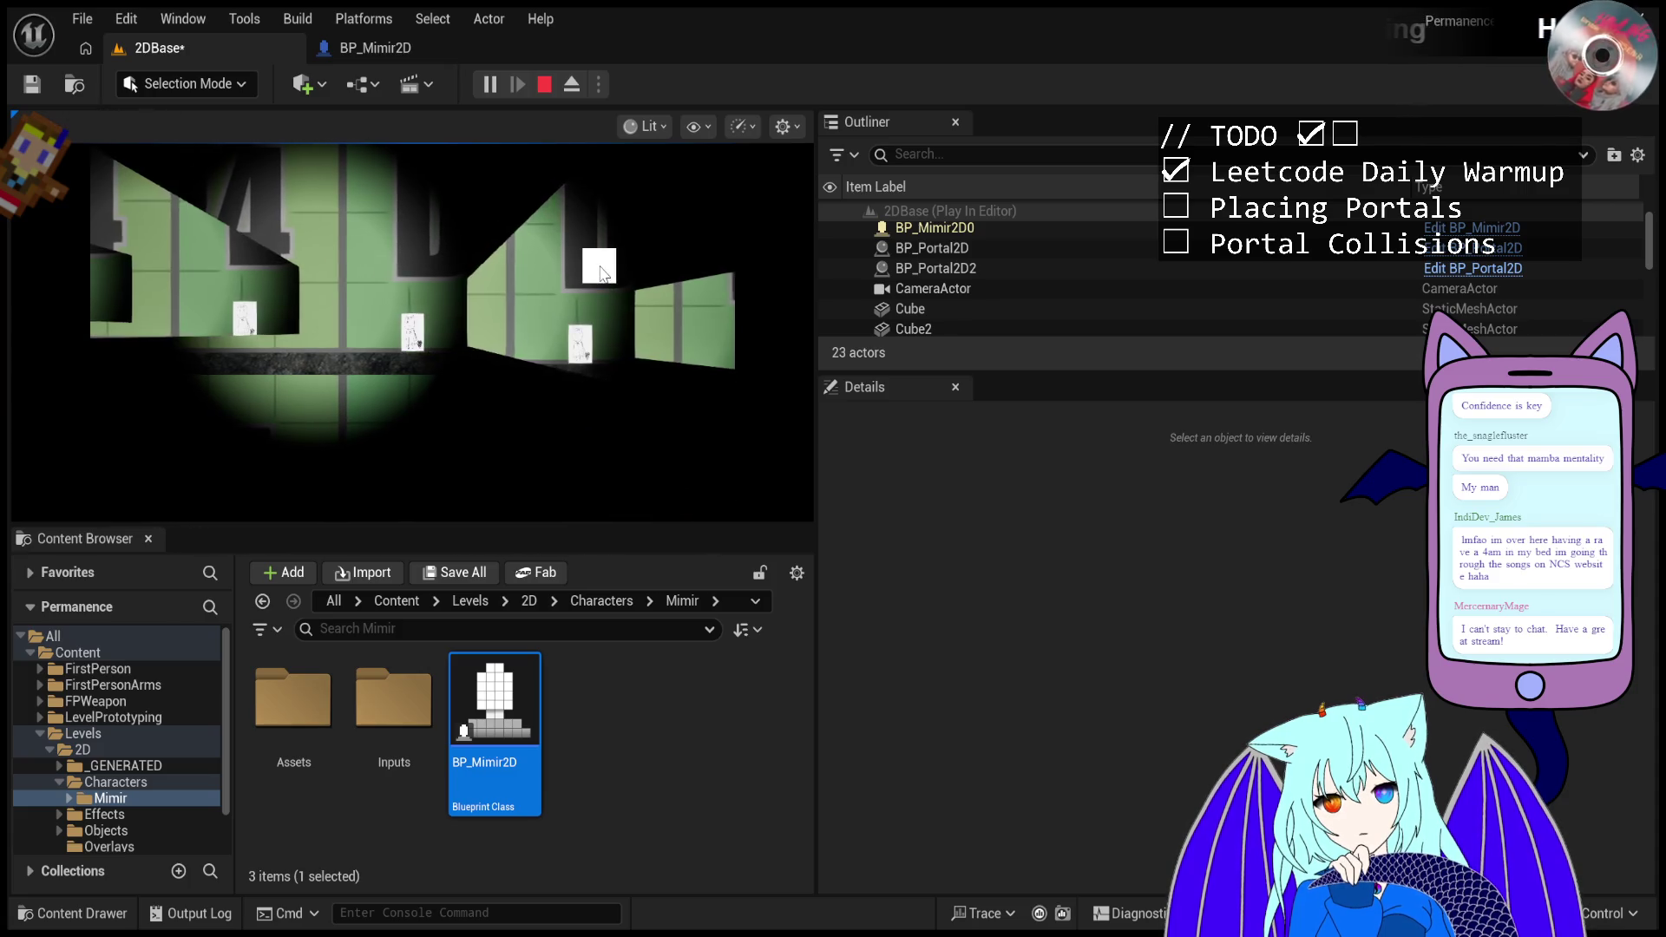
{"action": "left_click", "coordinate": [599, 269]}
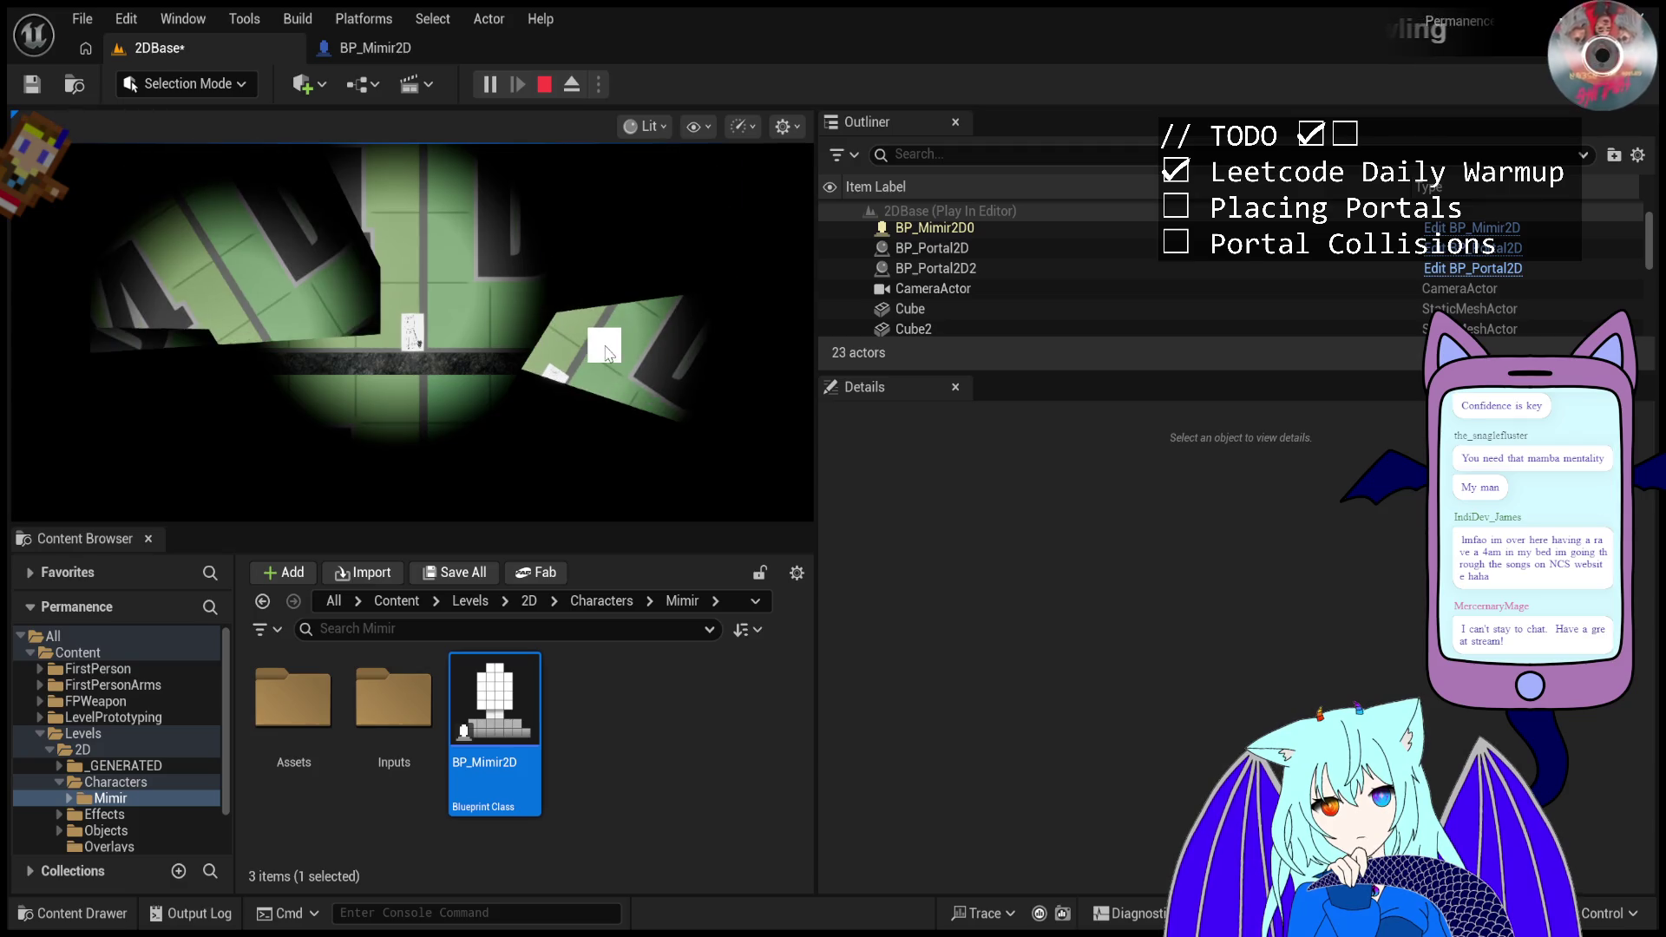
{"action": "key", "text": "Escape"}
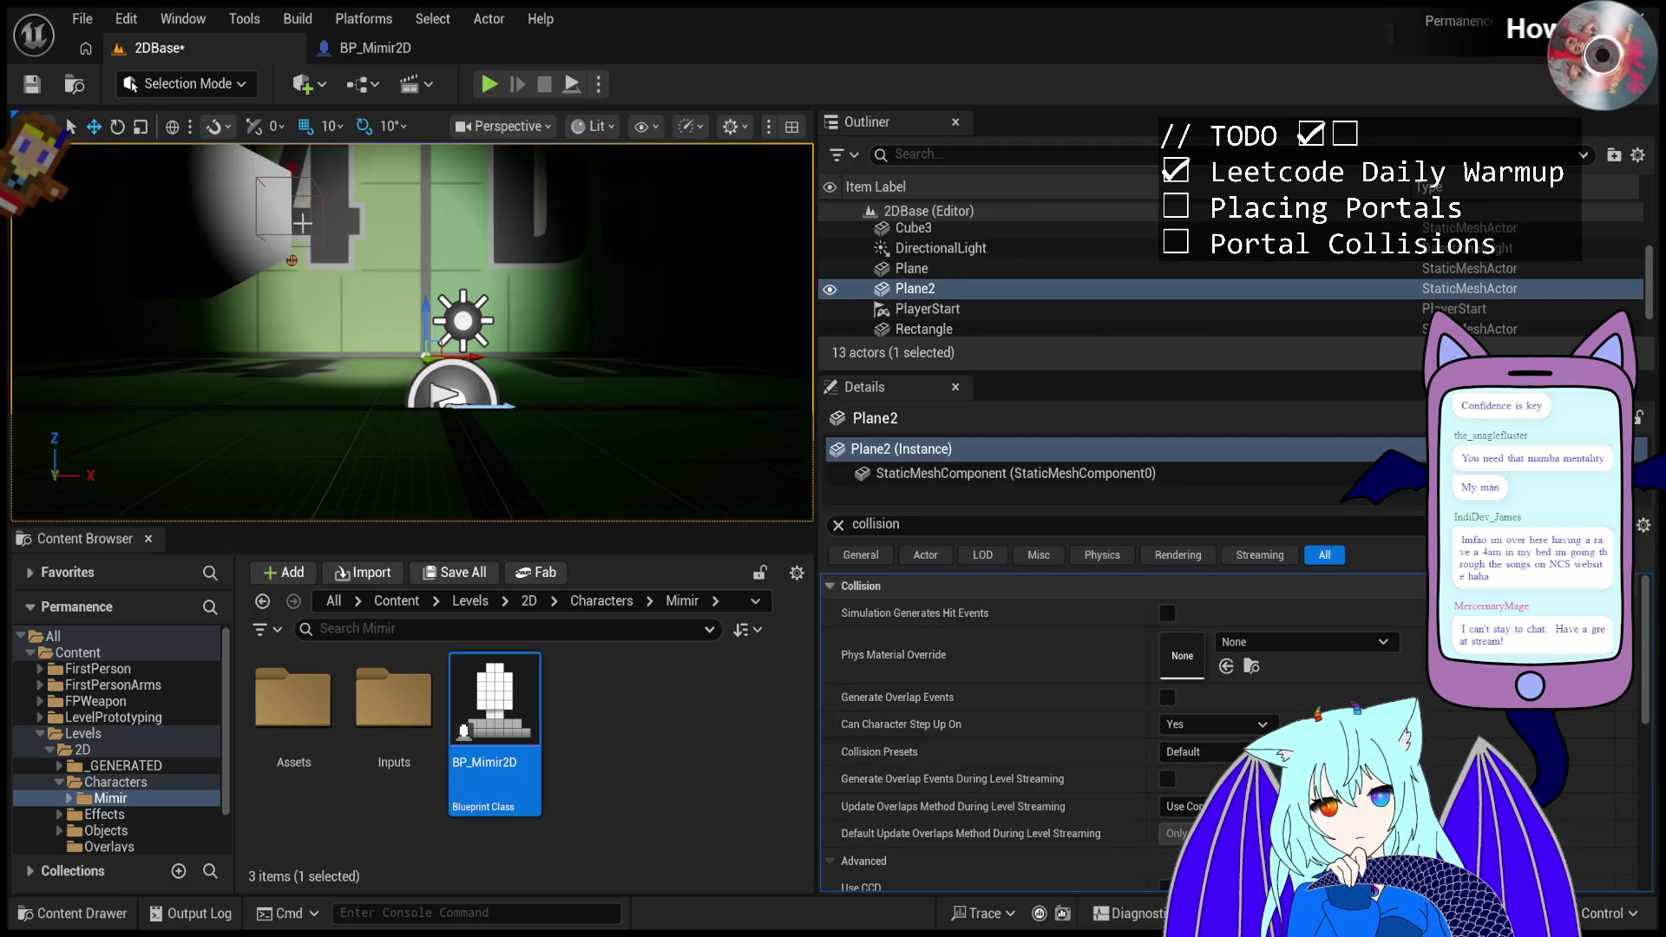
- Select BP_Portal2D2 to review its collision settings, then start another play test
{"action": "left_click", "coordinate": [323, 214]}
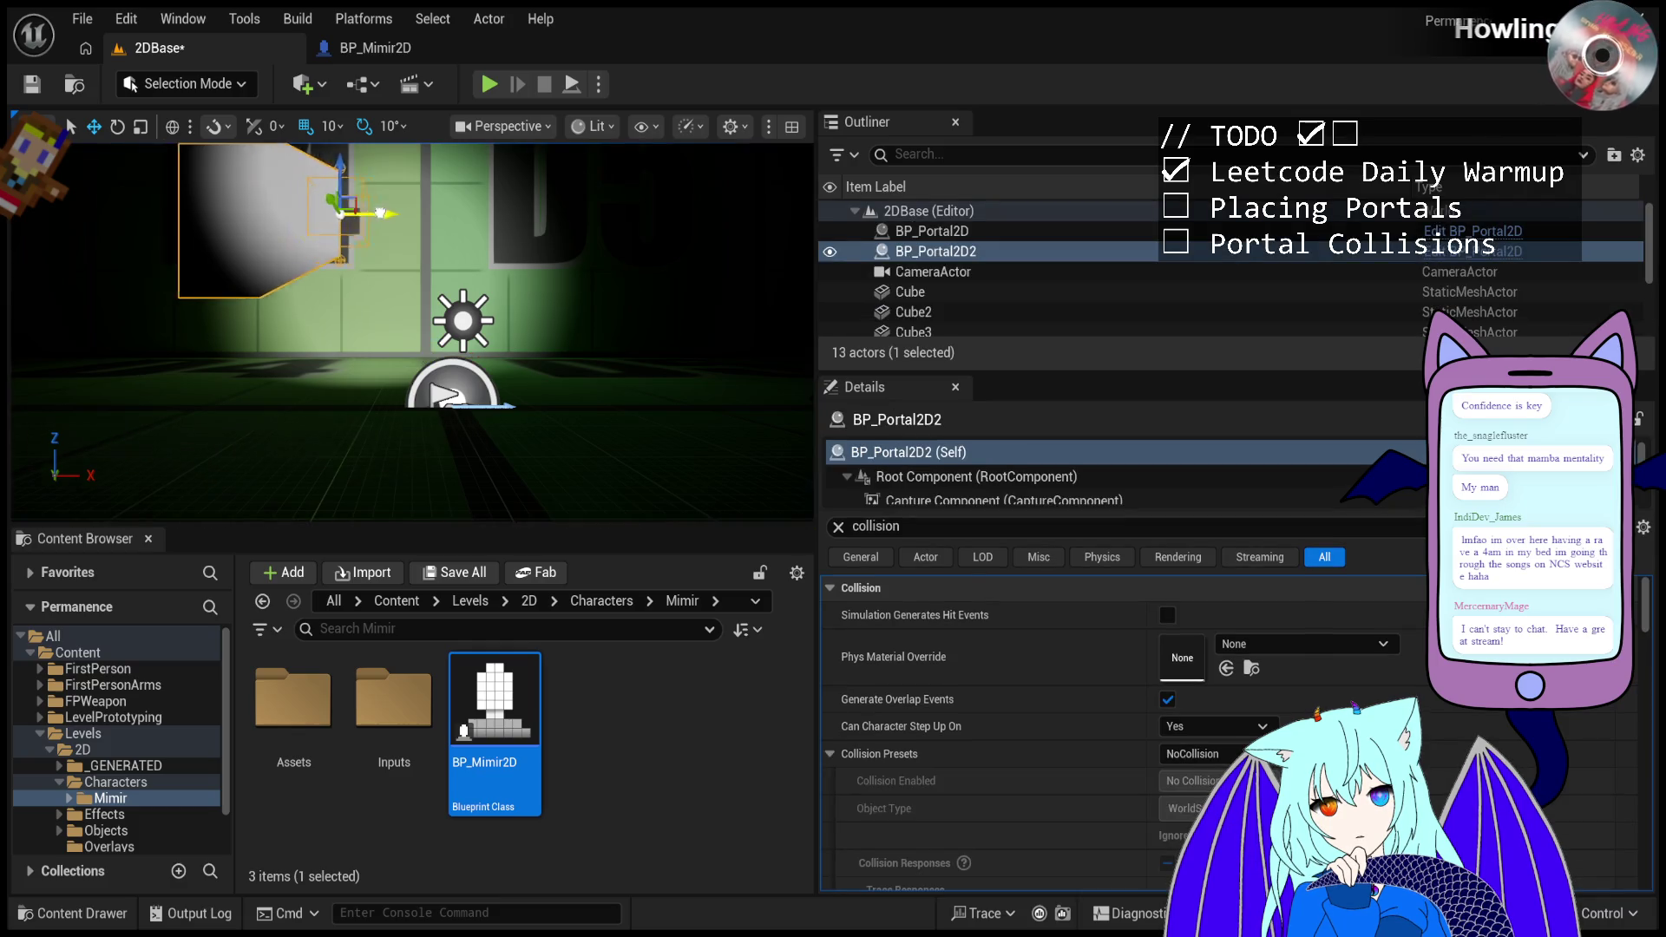
{"action": "left_click", "coordinate": [488, 84]}
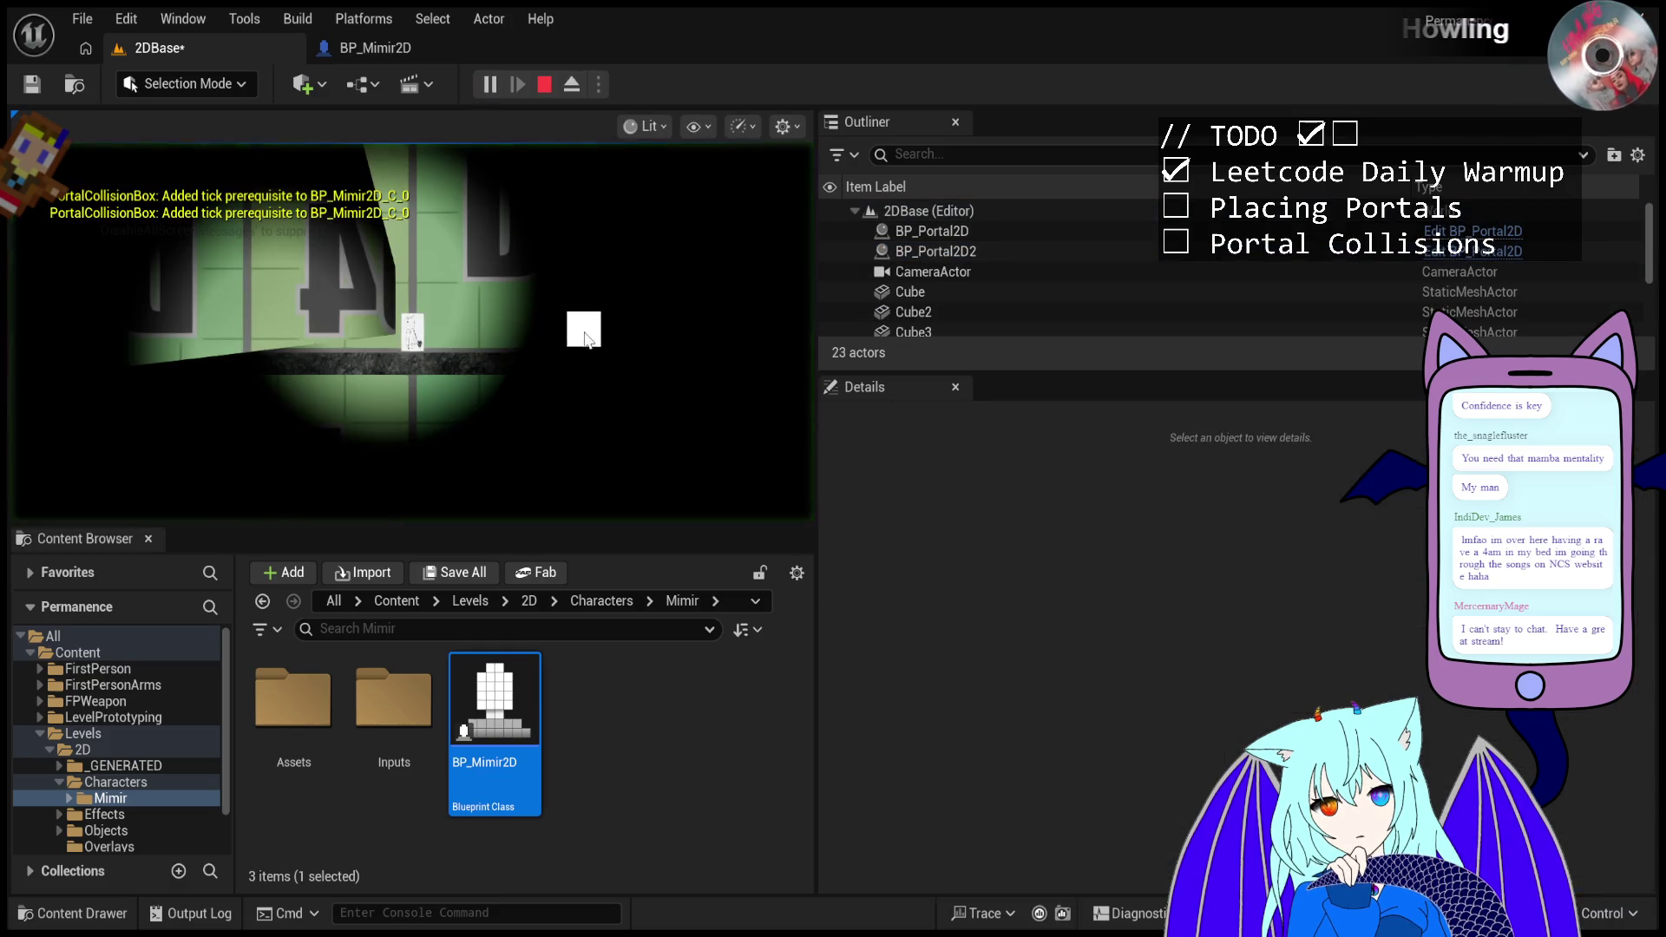